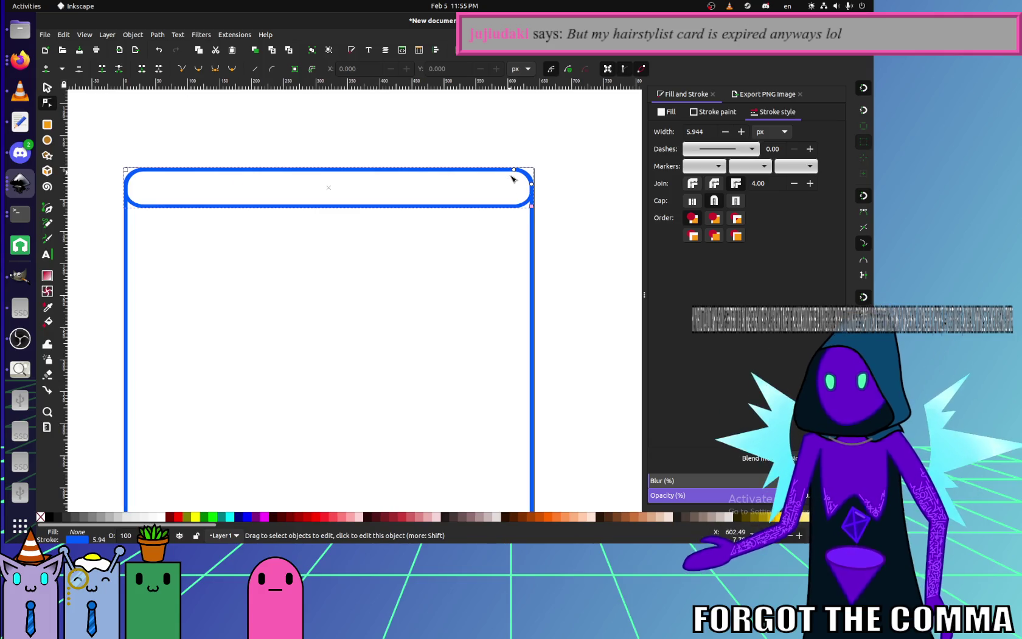
- Convert the rounded header rectangle into an editable path with Object to Path
click(132, 34)
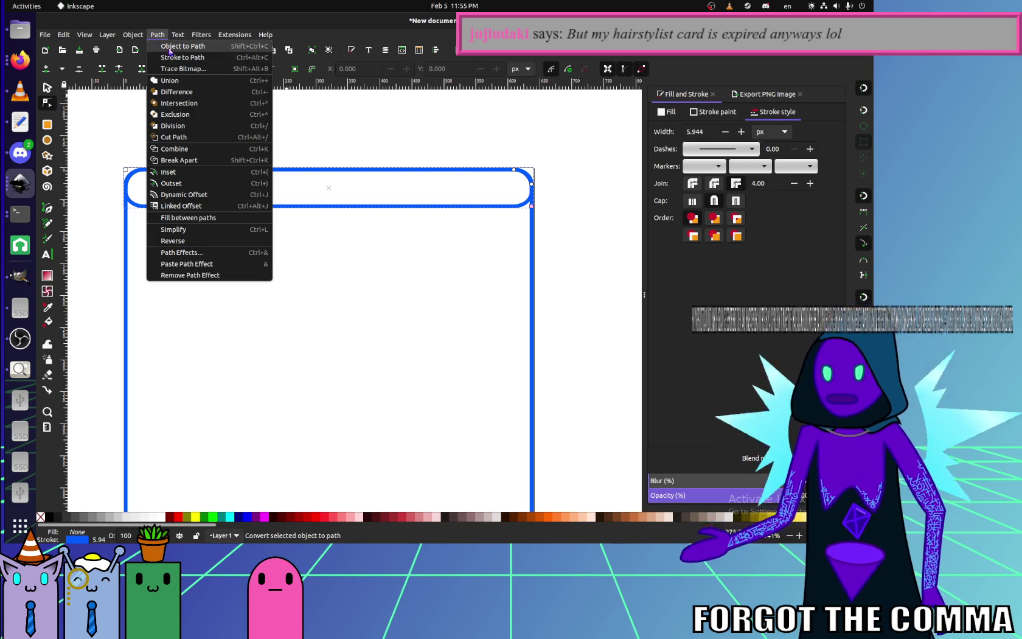
click(179, 48)
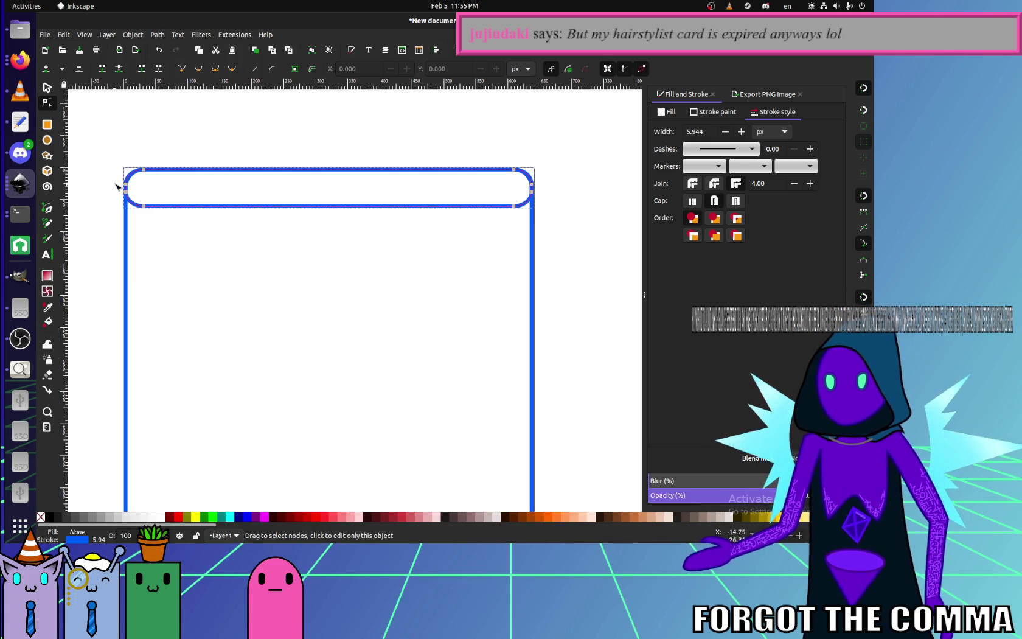
drag(117, 185, 159, 222)
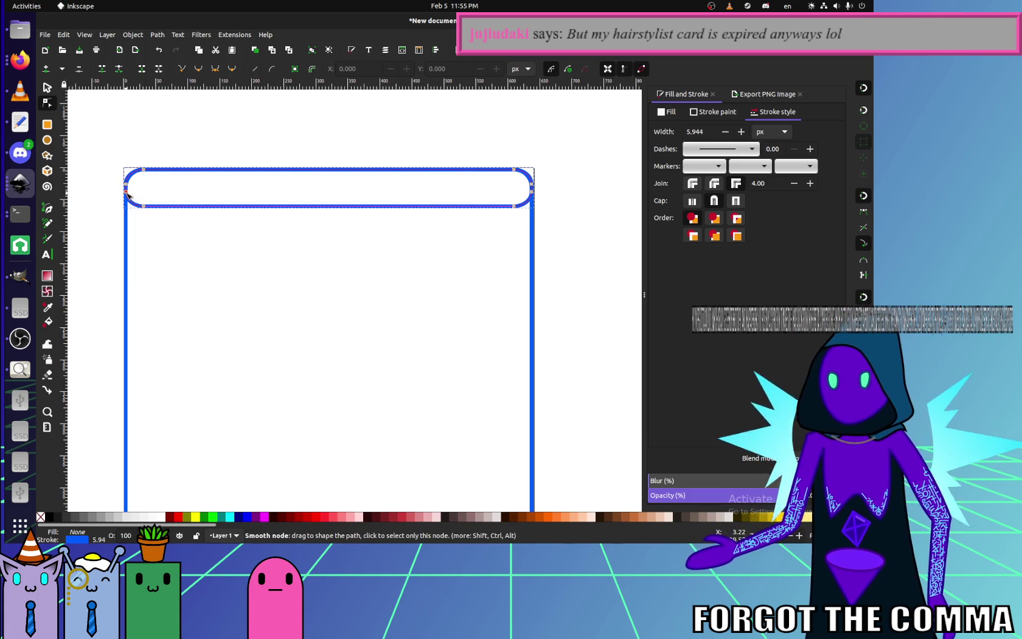
click(159, 223)
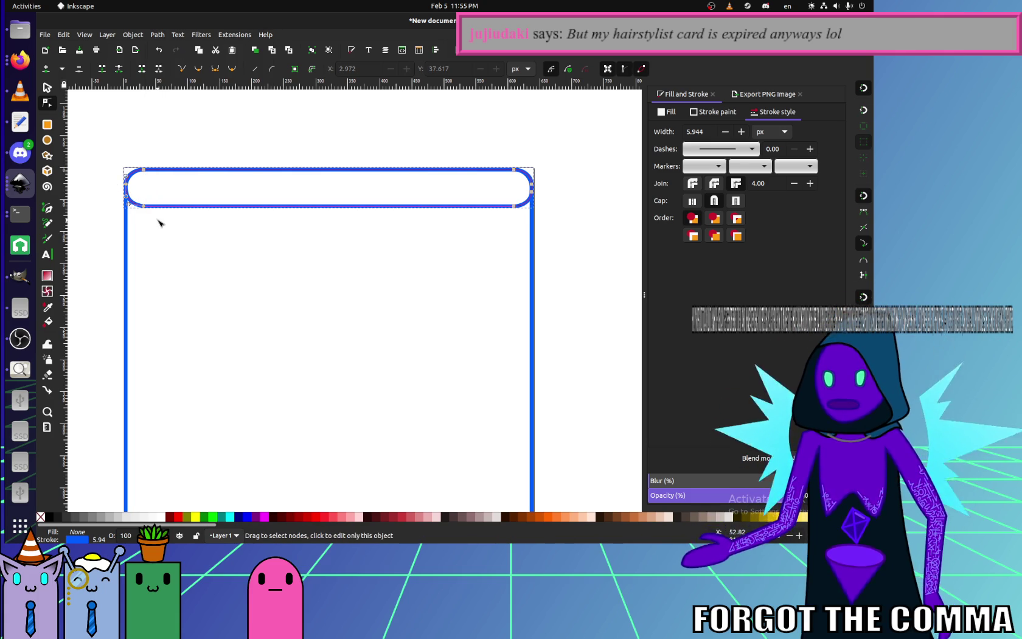
- Drag the header's bottom-right node and handle to the page border to square that corner
click(533, 194)
scroll(547, 201, up, 4)
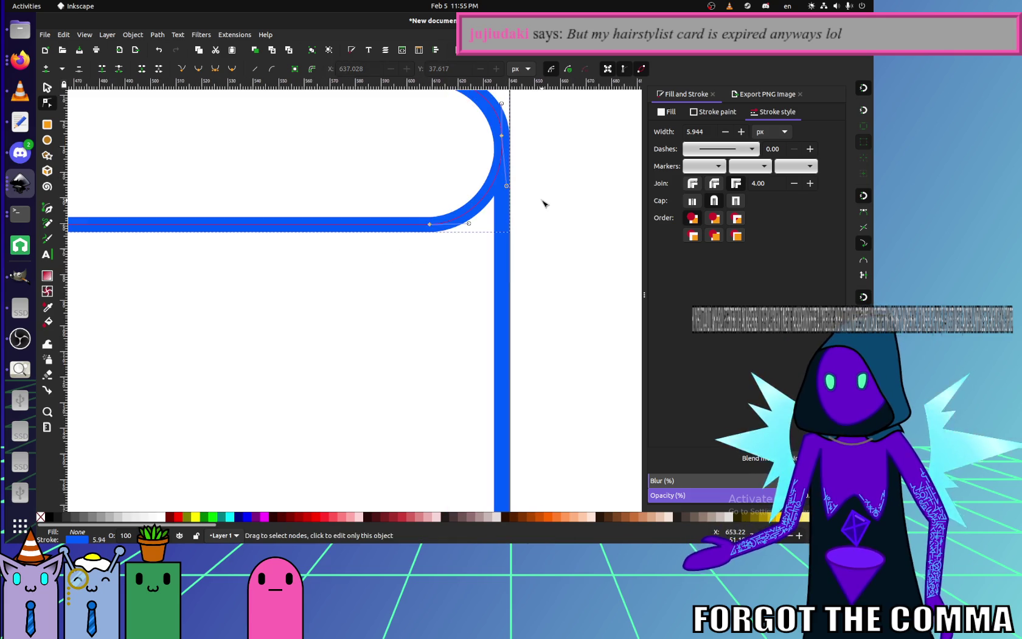
scroll(539, 216, up, 1)
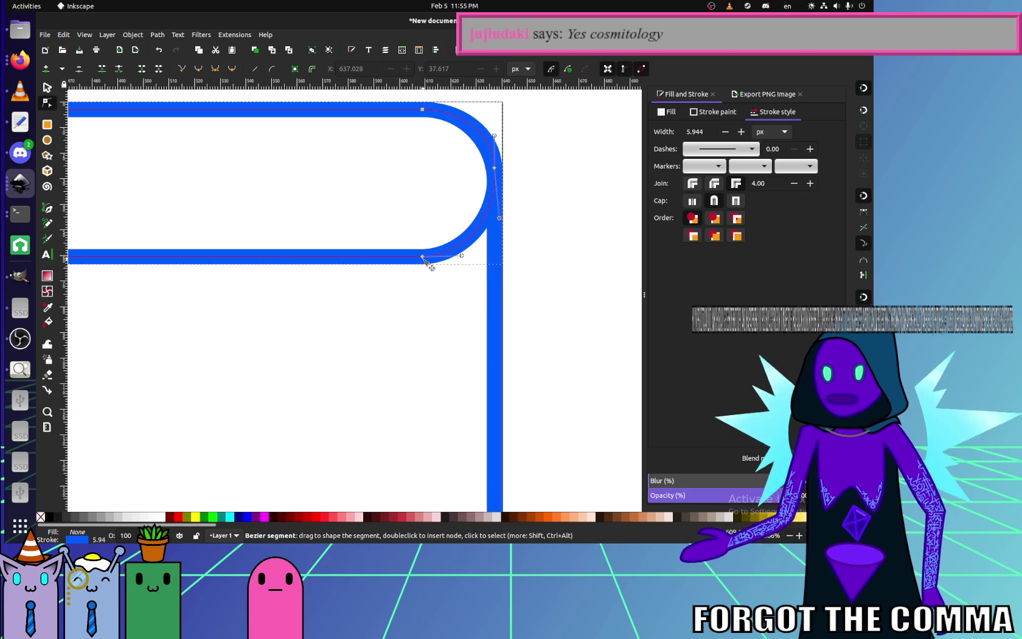
drag(423, 256, 502, 256)
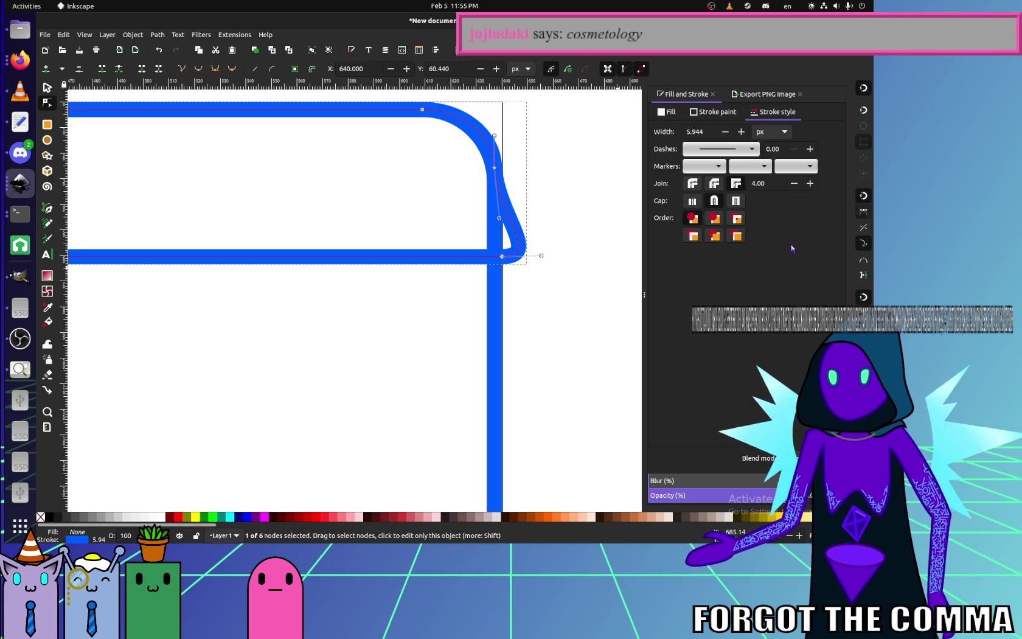
click(501, 256)
mouse_move(501, 256)
mouse_down()
mouse_move(515, 235)
mouse_move(492, 169)
mouse_up()
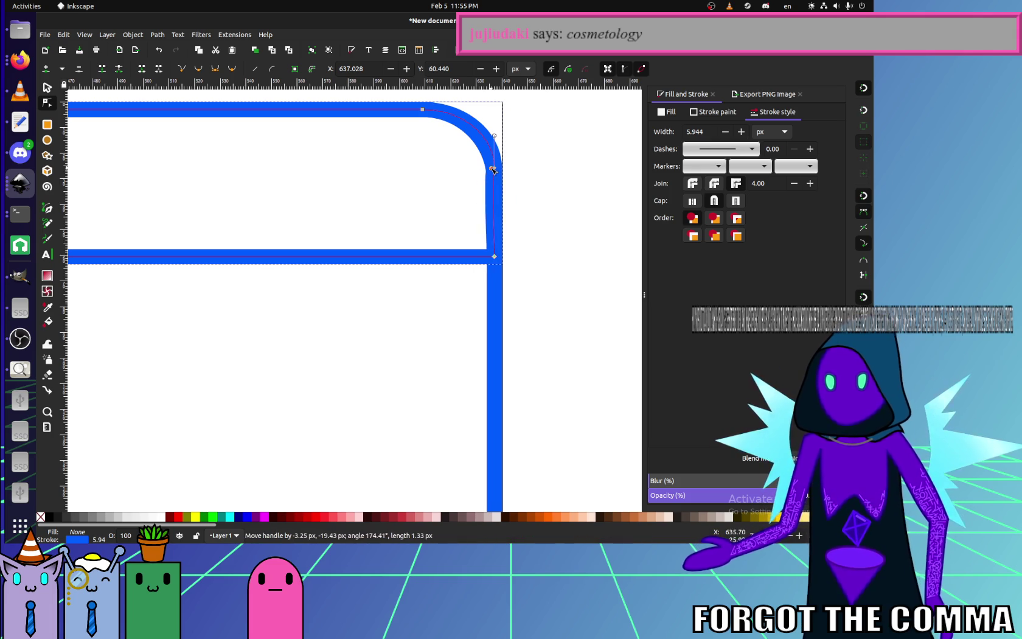
scroll(408, 205, left, 5)
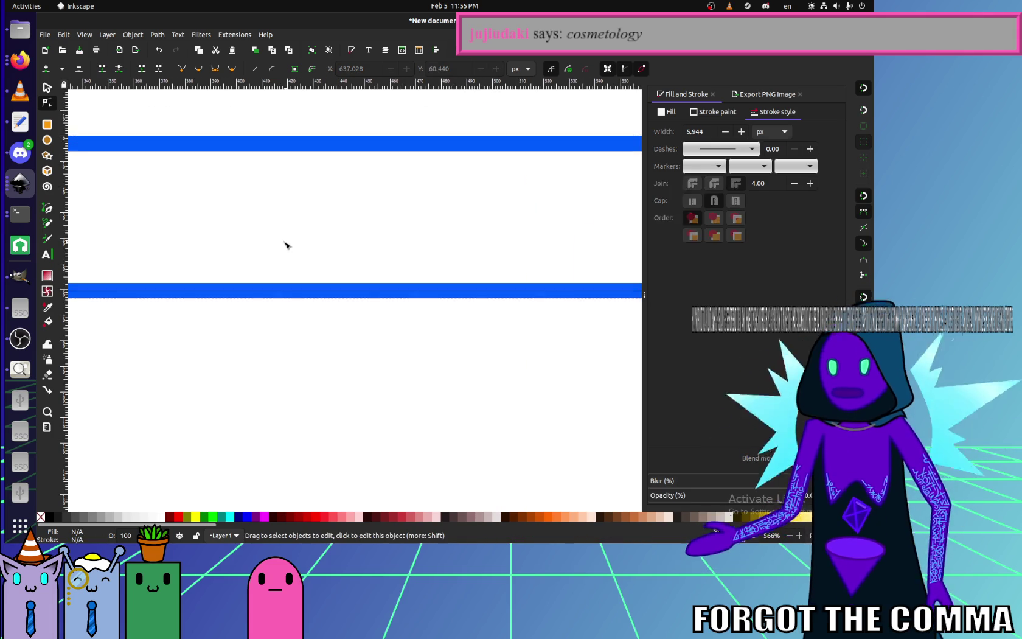
- Move the header's lower-left node to the page edge and retract its handle to square it
scroll(285, 244, down, 4)
scroll(353, 292, left, 1)
scroll(273, 291, up, 4)
click(323, 289)
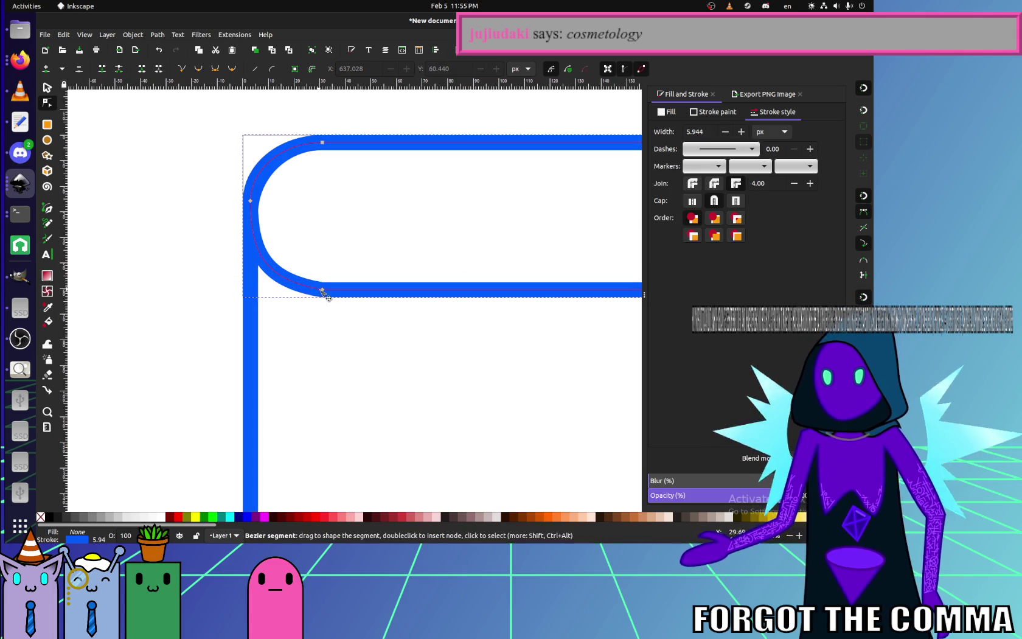
click(322, 289)
mouse_move(324, 292)
mouse_down()
mouse_move(213, 284)
mouse_move(255, 298)
mouse_up()
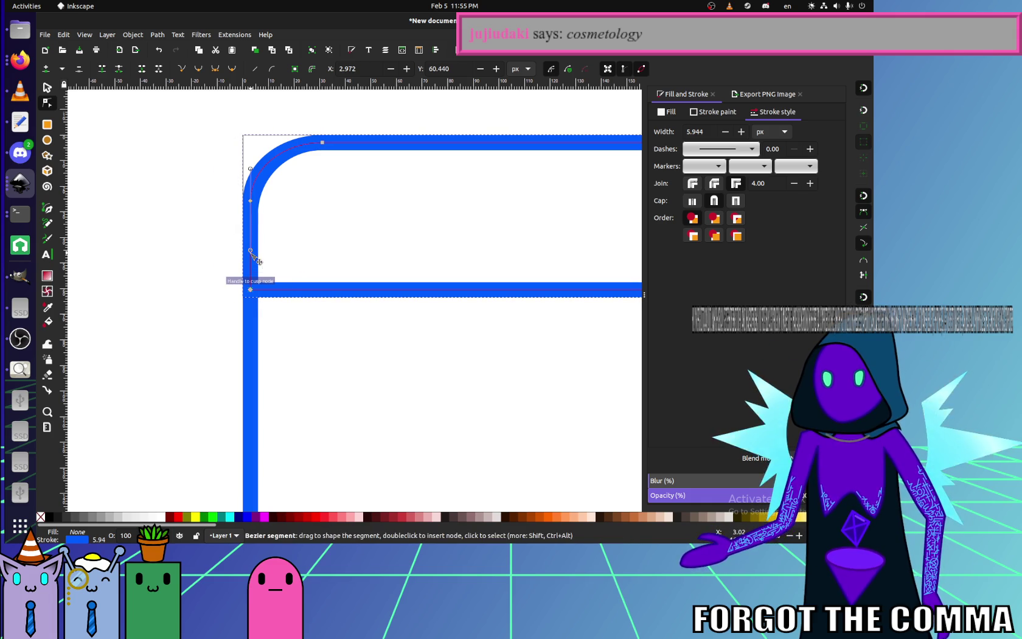
drag(251, 251, 252, 202)
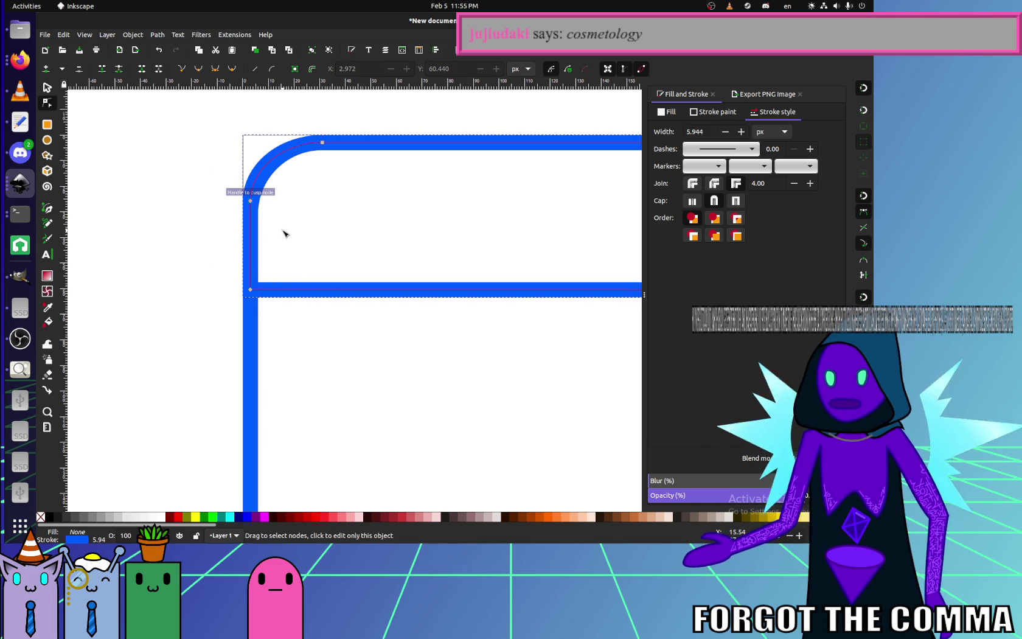
- Fill the header bar with the frame's blue picked by the Dropper
click(47, 307)
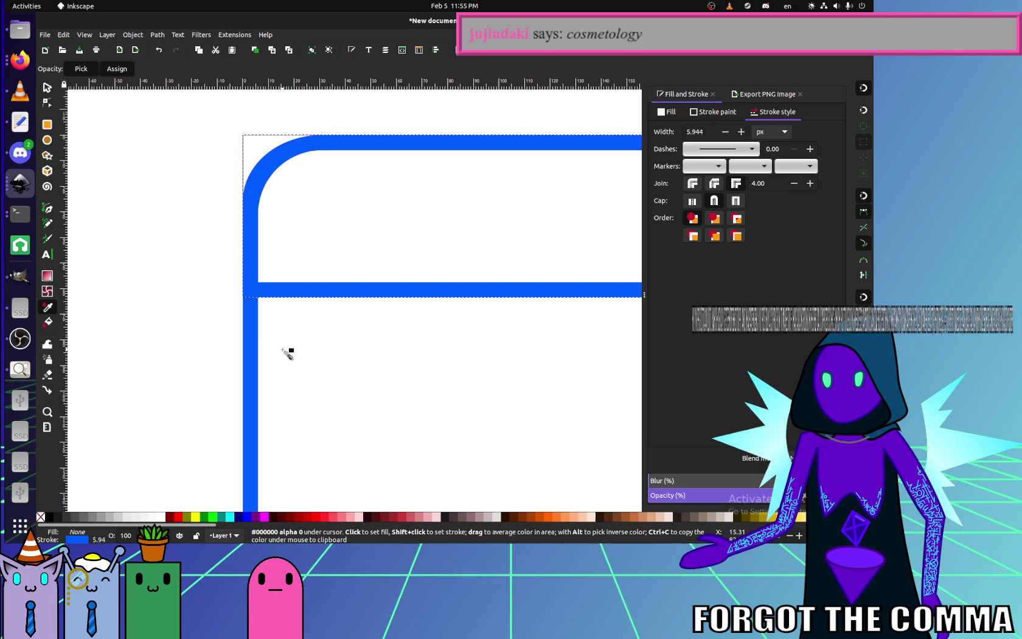
click(254, 338)
click(53, 85)
click(165, 210)
- Zoom to the whole window frame and select only the frame rectangle
key(5)
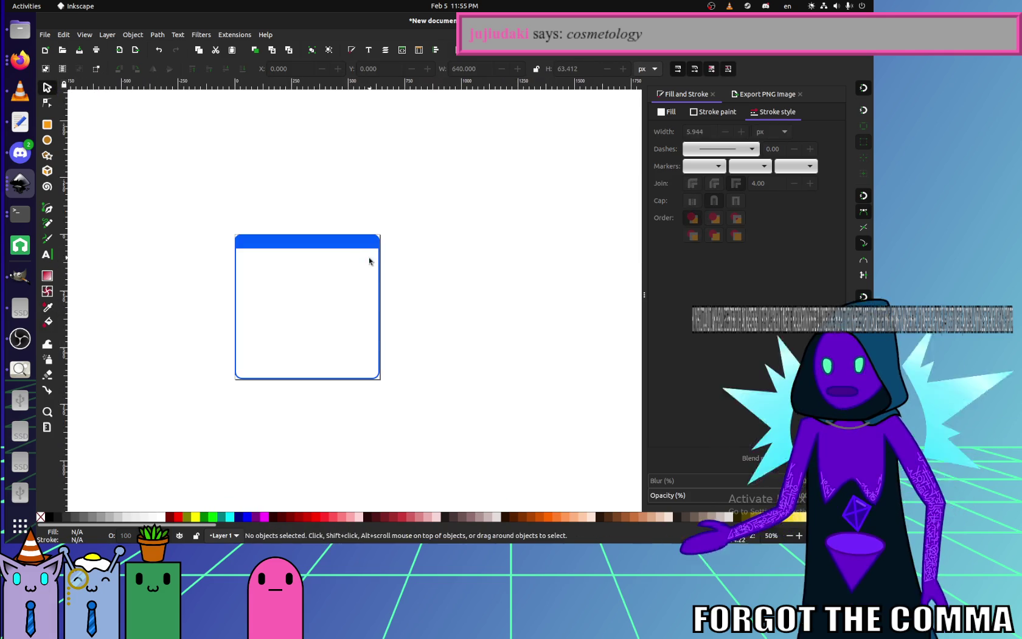
scroll(303, 299, up, 2)
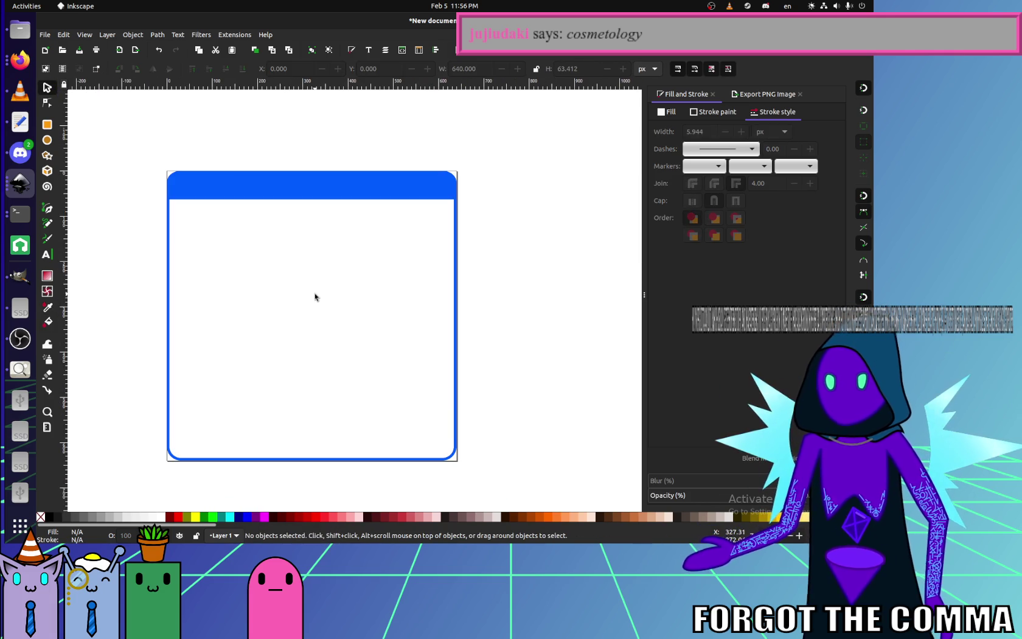
click(271, 197)
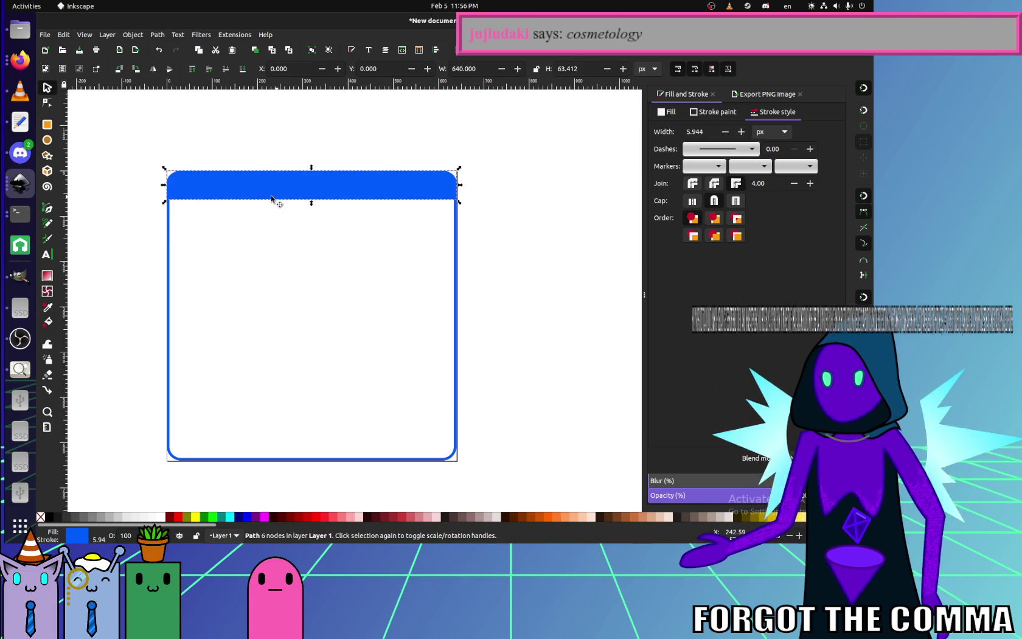
shift+click(168, 232)
scroll(182, 197, up, 2)
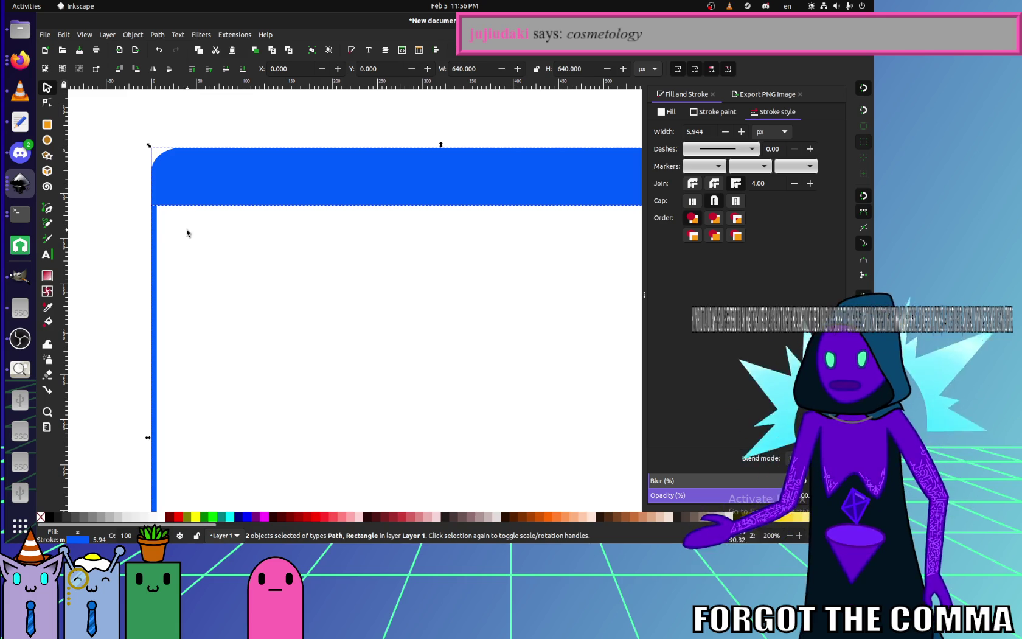
click(159, 232)
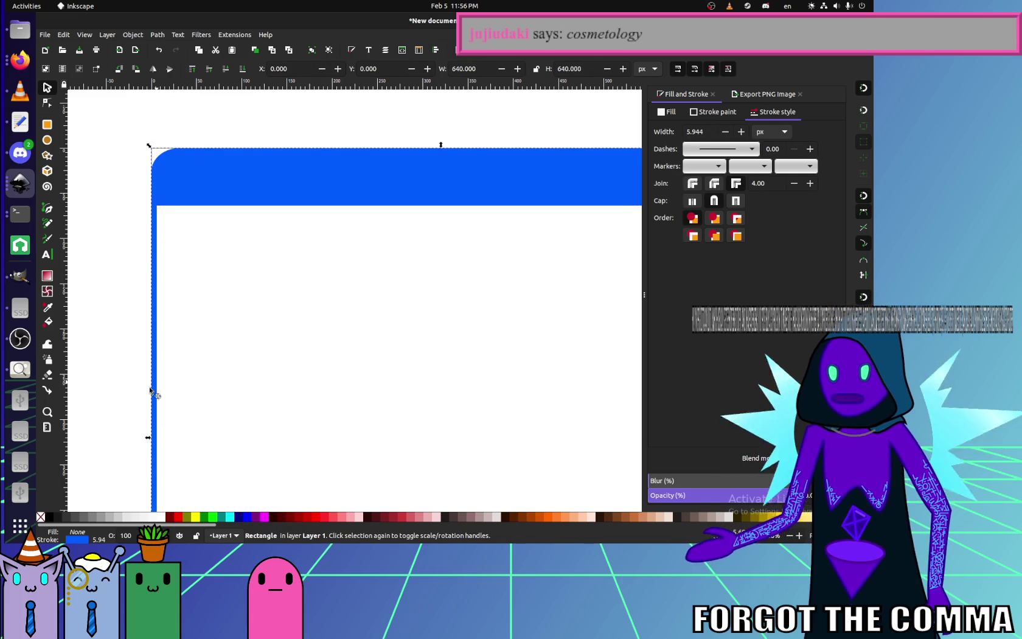
- Apply a vertical gradient across the blue header bar
click(713, 112)
click(427, 183)
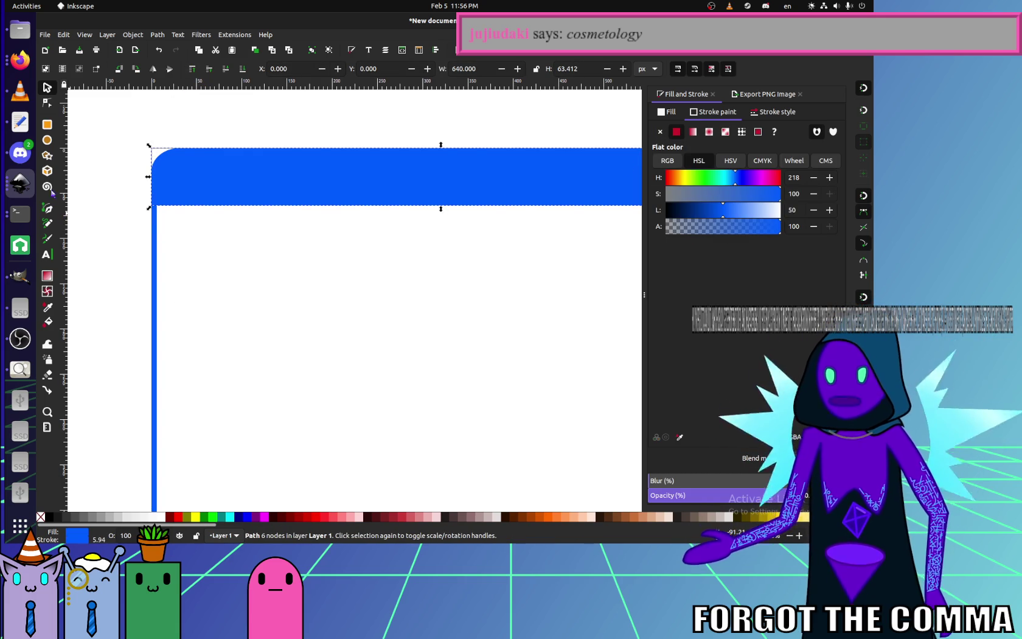
click(48, 275)
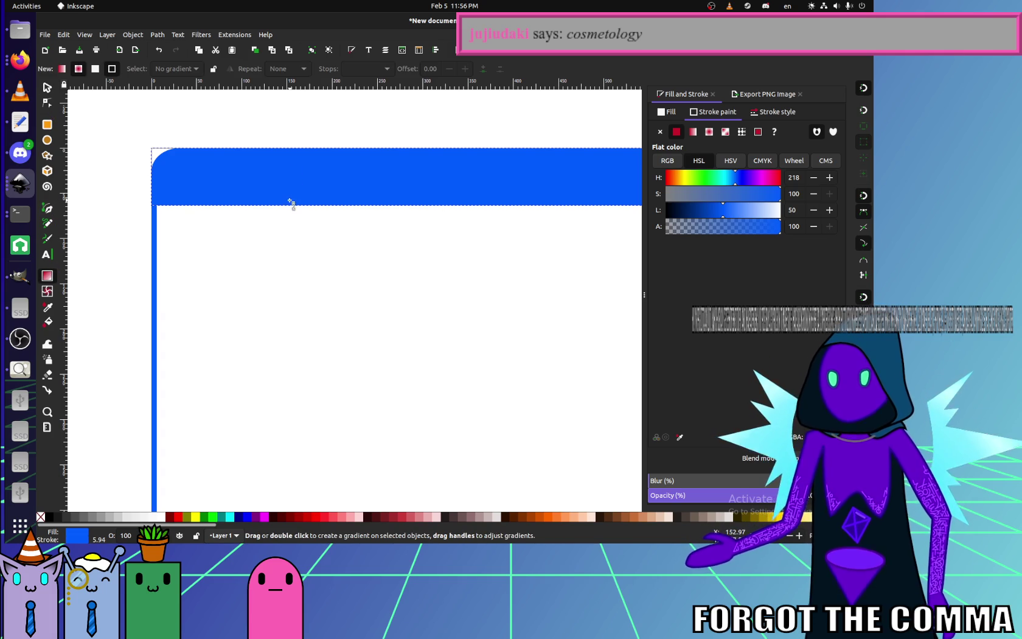
drag(290, 203, 290, 147)
key(ctrl+z)
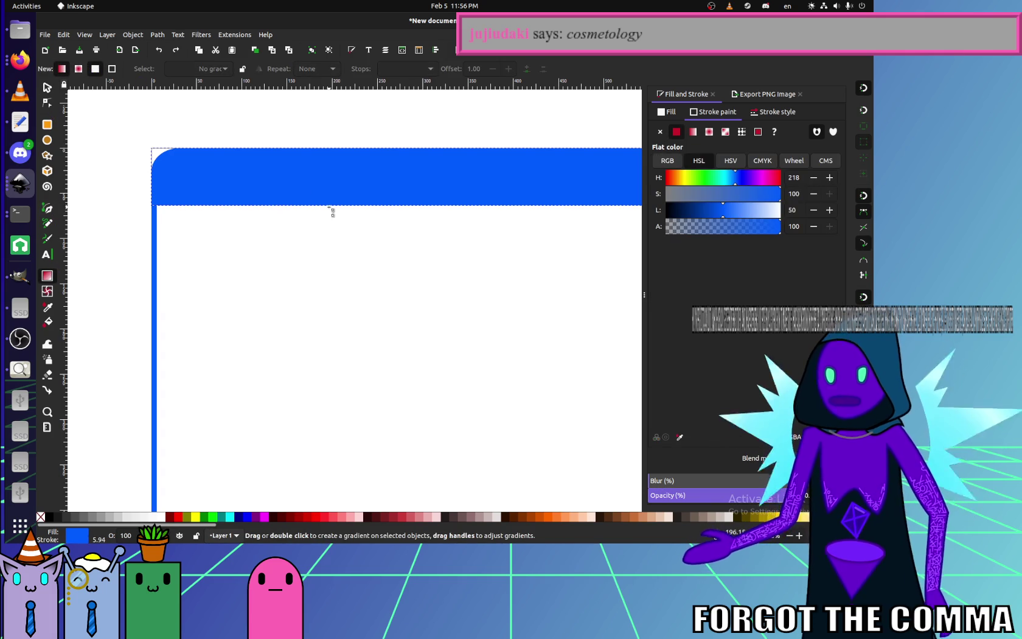
drag(341, 185, 334, 155)
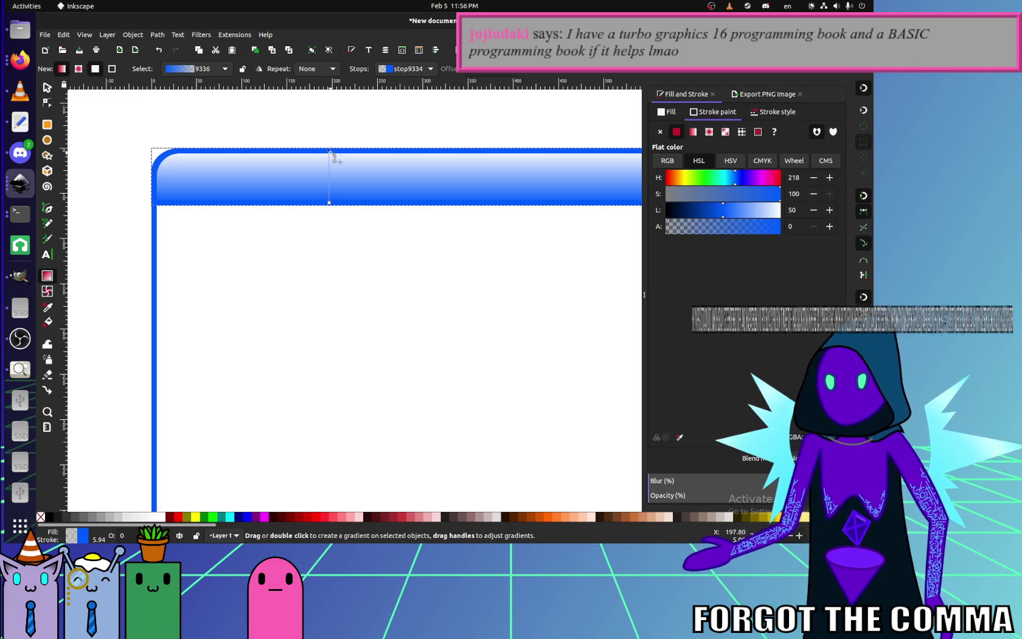
- Set the gradient end to dark opaque blue and the top stop to frame blue at Lightness 67
mouse_move(697, 216)
mouse_down()
mouse_move(691, 210)
mouse_move(853, 233)
mouse_up()
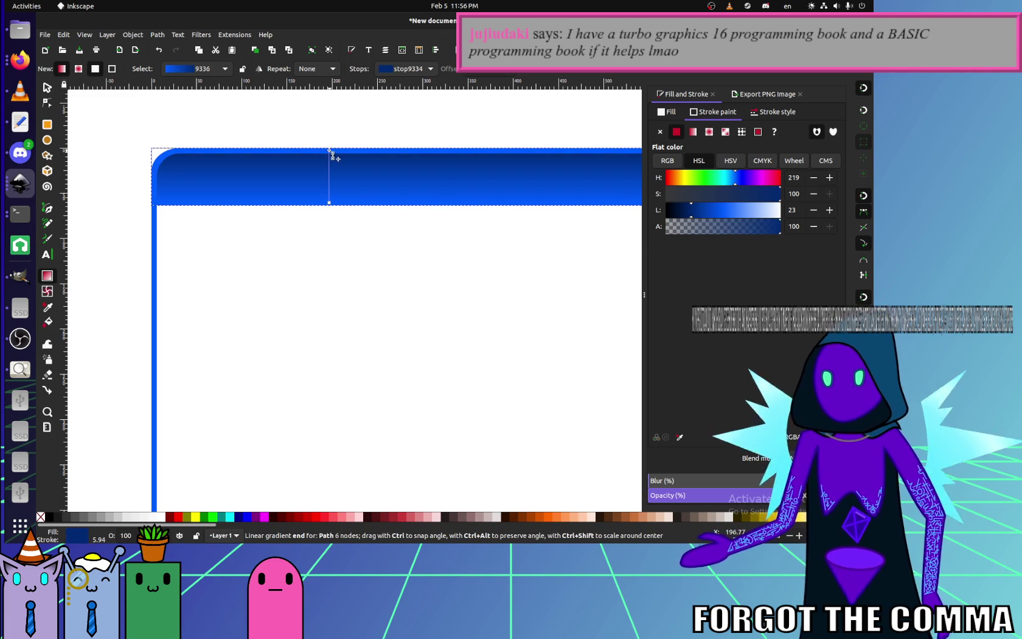
mouse_move(333, 154)
mouse_down()
mouse_move(370, 202)
mouse_move(384, 150)
mouse_move(354, 158)
mouse_up()
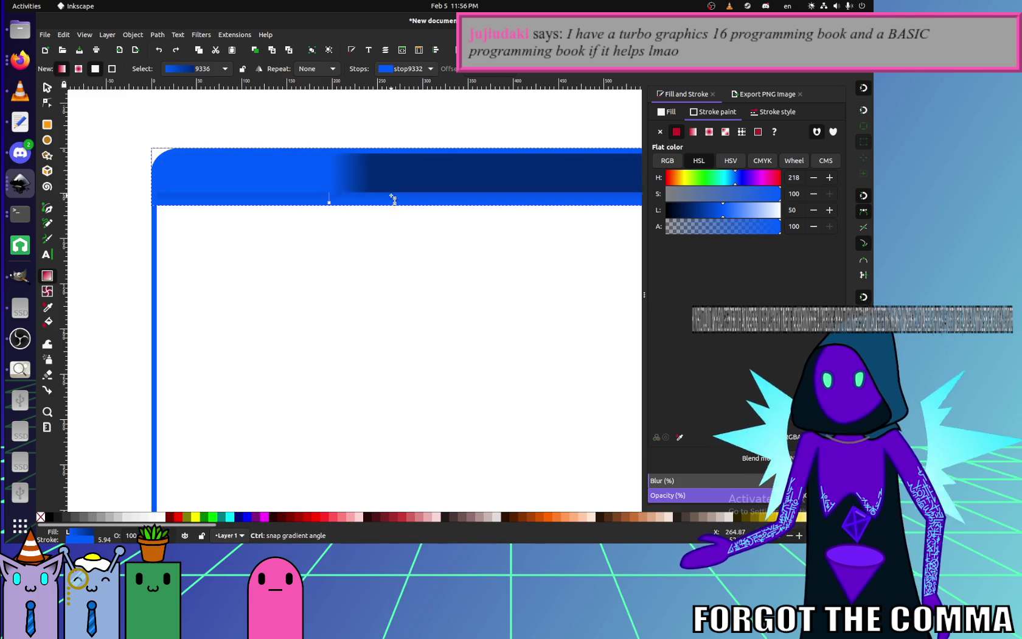
click(330, 151)
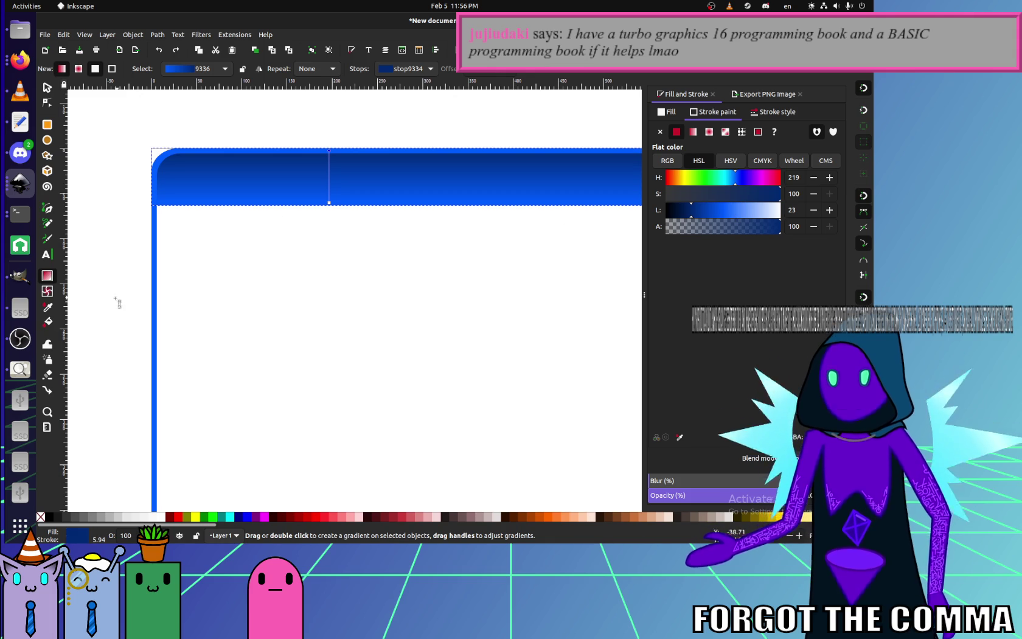
click(51, 307)
click(155, 292)
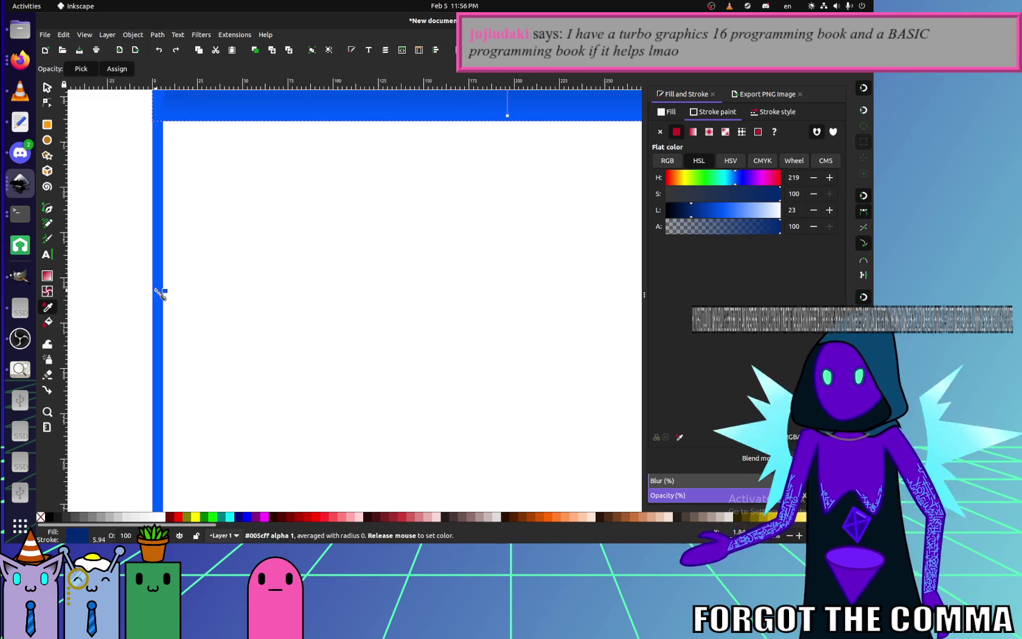
key(1)
click(744, 210)
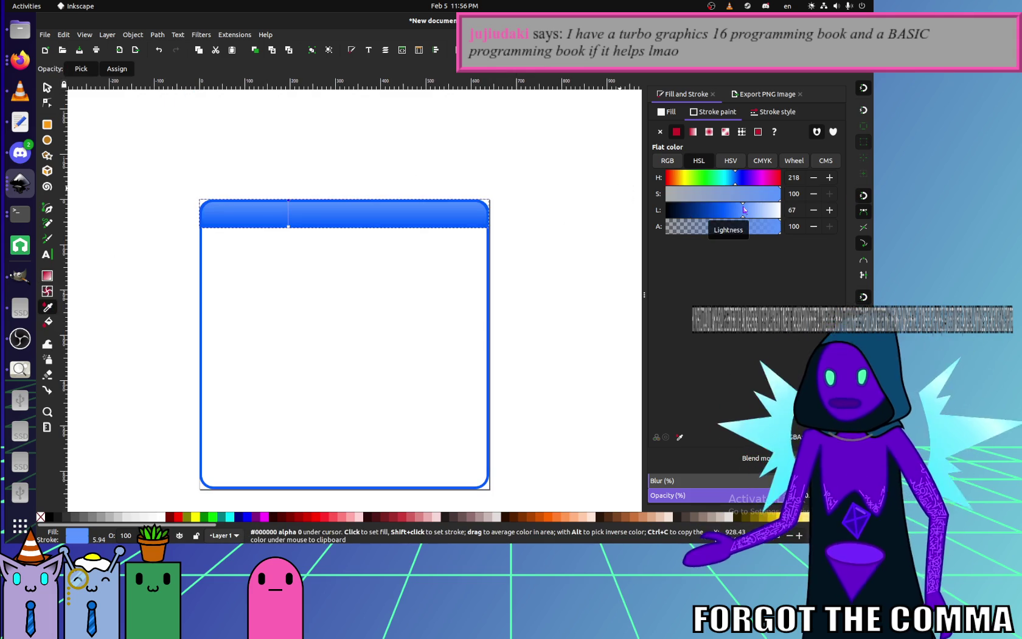
- Deselect to review the header, then reselect the header bar
key(s)
click(232, 175)
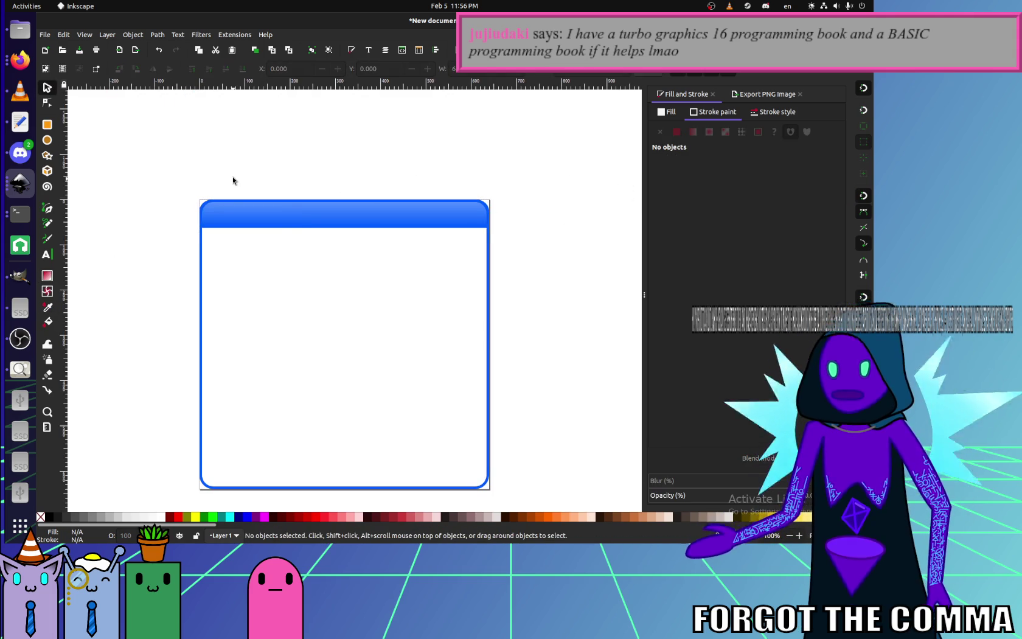
click(293, 216)
scroll(293, 216, up, 2)
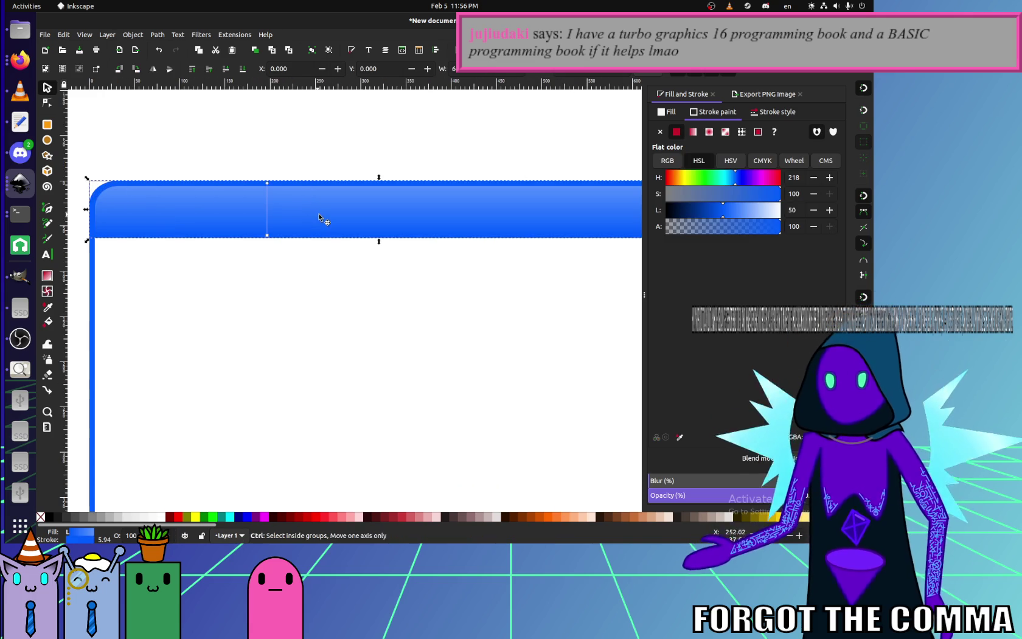
key(Escape)
- Move the header gradient's end handle up to shorten the fade
click(307, 220)
key(g)
scroll(258, 237, up, 2)
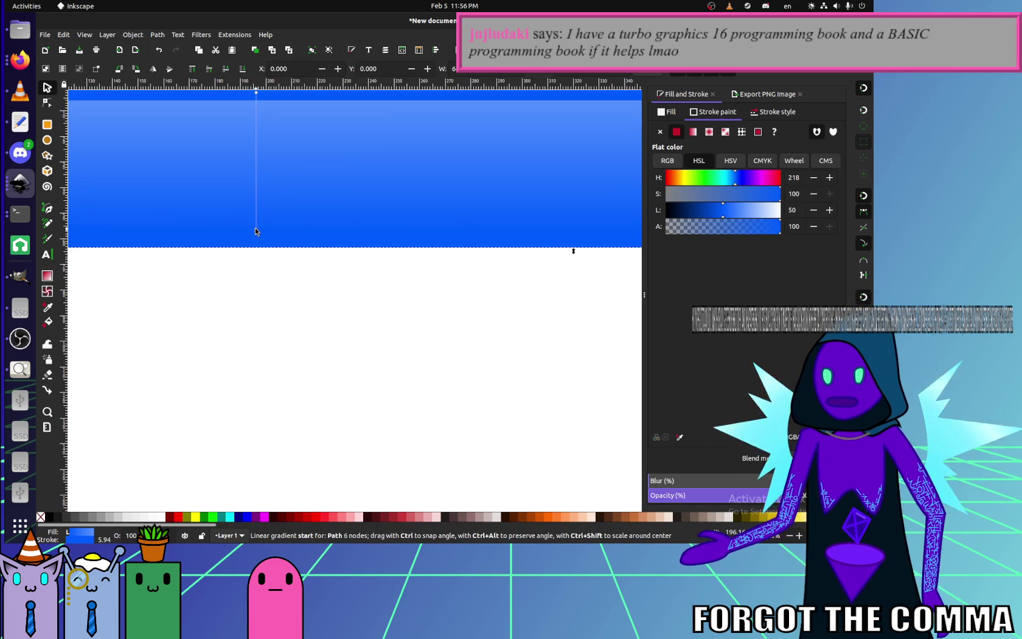
drag(256, 226, 256, 193)
scroll(280, 201, down, 3)
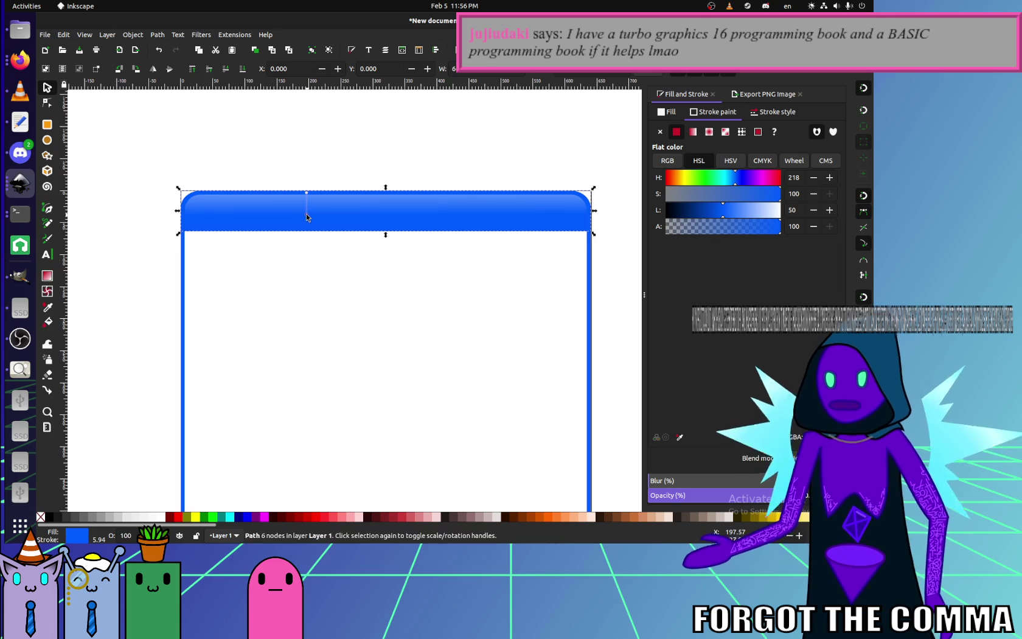
scroll(324, 232, up, 2)
key(ctrl+z)
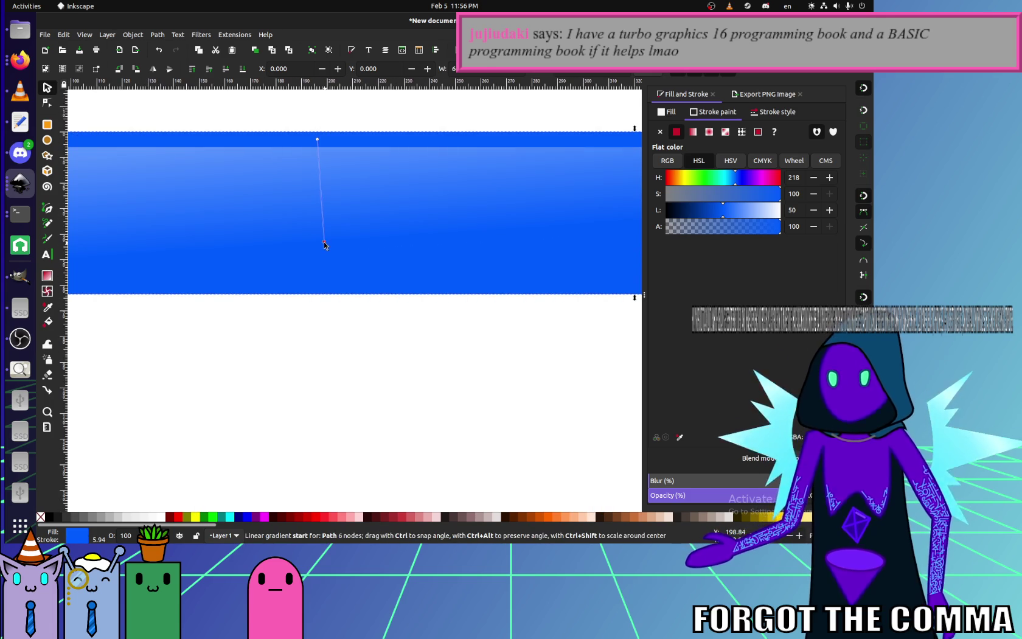
drag(317, 234, 318, 241)
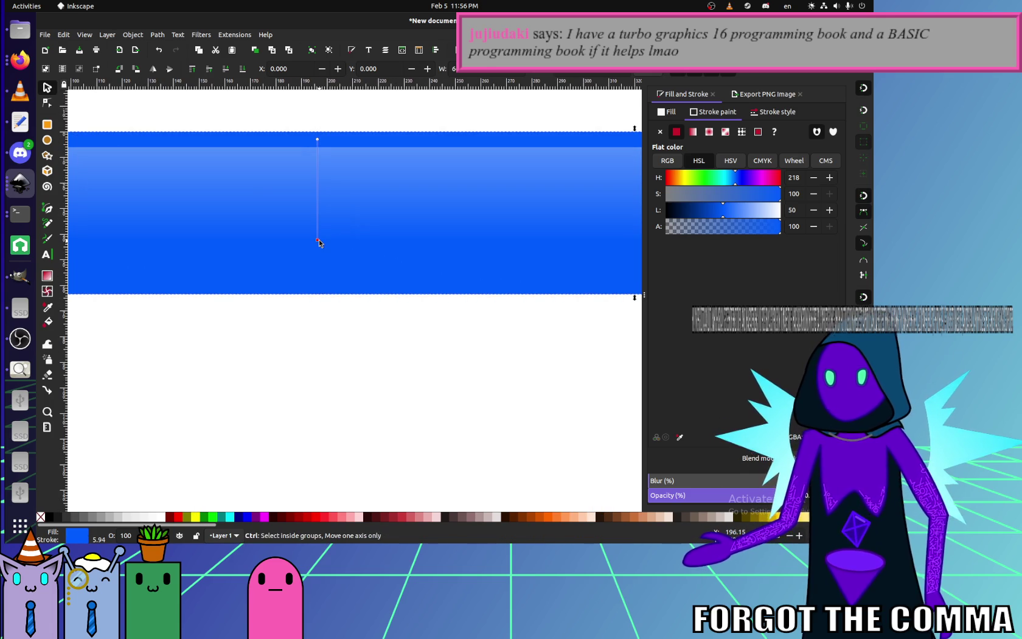
- Deselect the header and zoom around to check the gradient
click(372, 335)
scroll(372, 335, down, 5)
scroll(396, 346, up, 2)
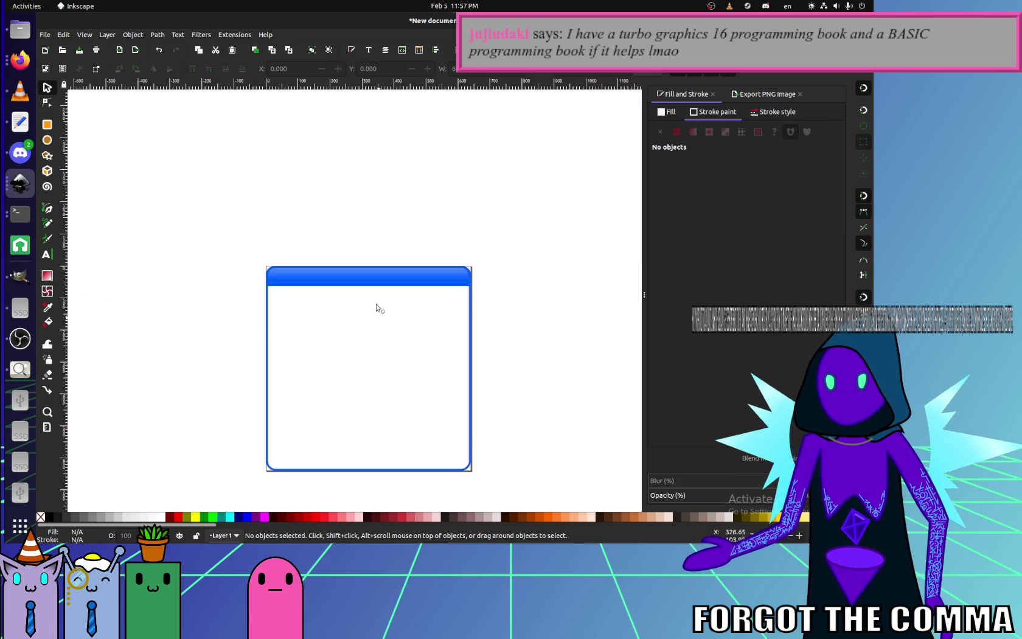
scroll(376, 306, up, 2)
scroll(372, 235, down, 2)
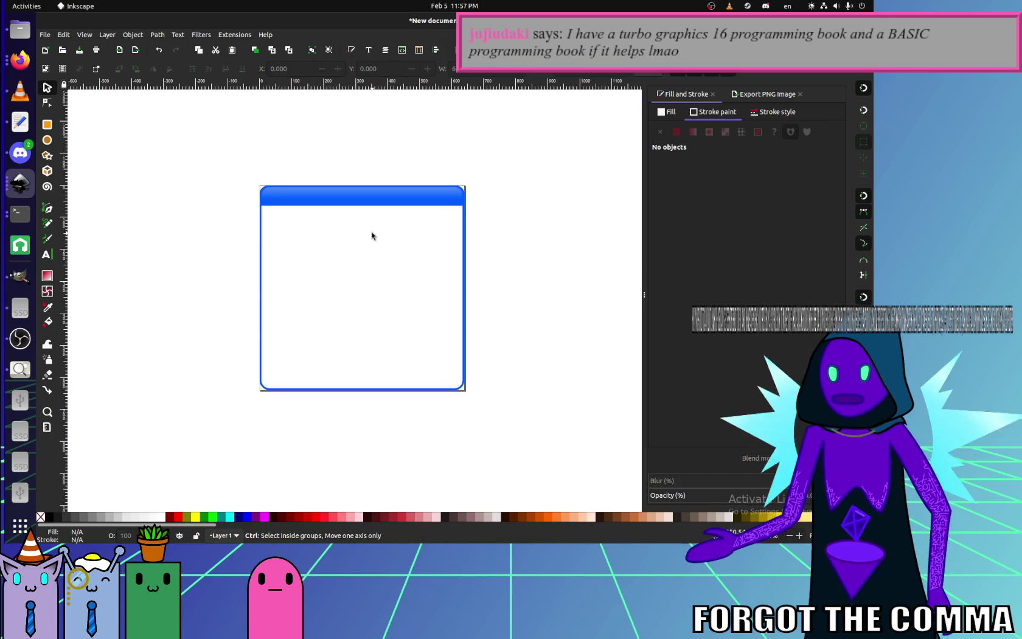
scroll(515, 301, up, 1)
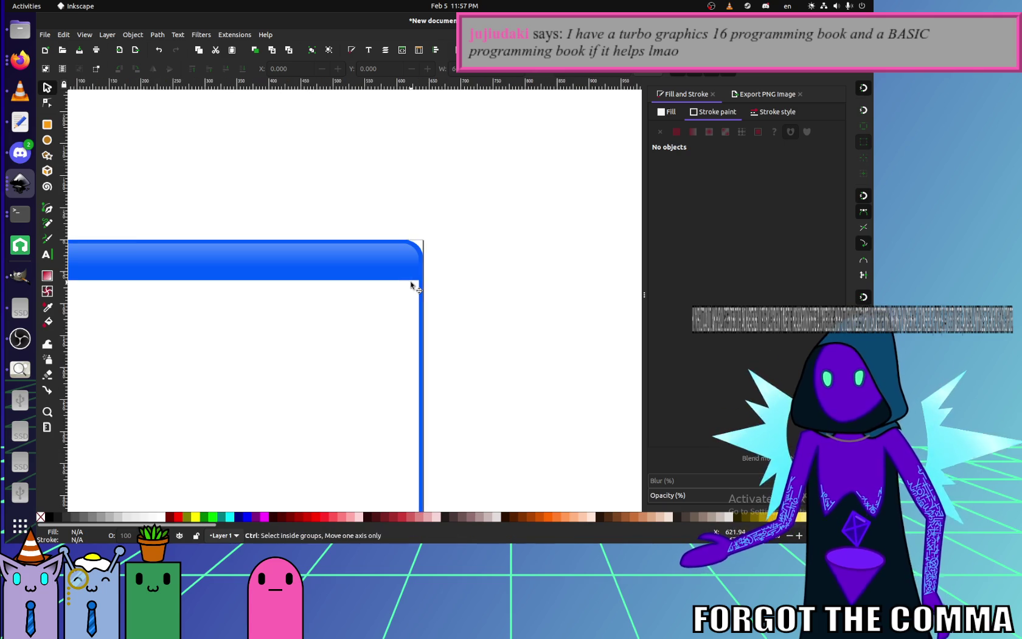
scroll(410, 281, down, 3)
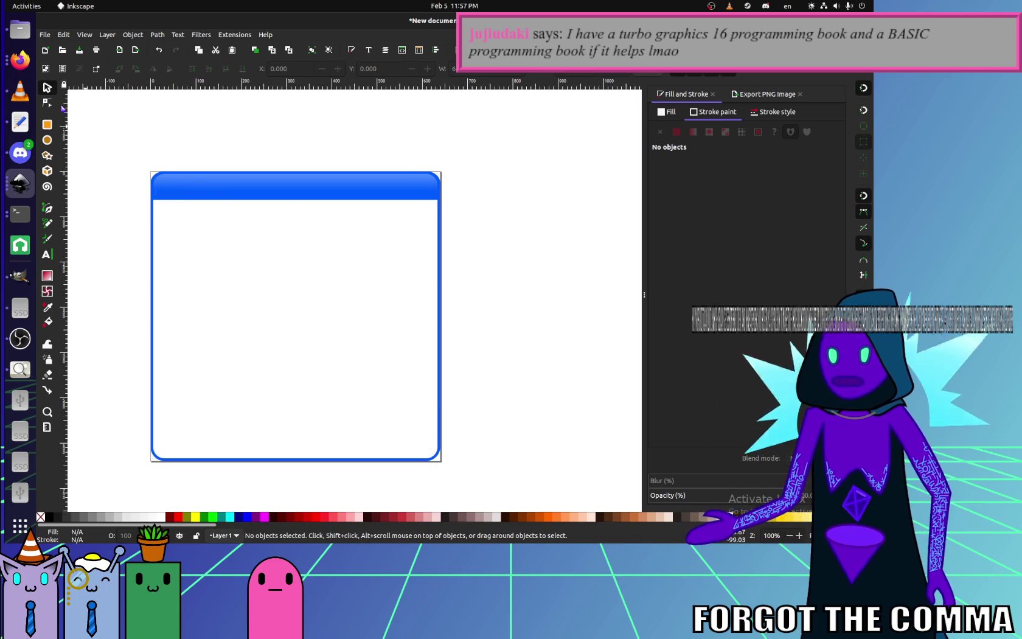
- Draw a trial rounded square near the header corner, test its rounding, then delete it
key(r)
scroll(442, 205, up, 6)
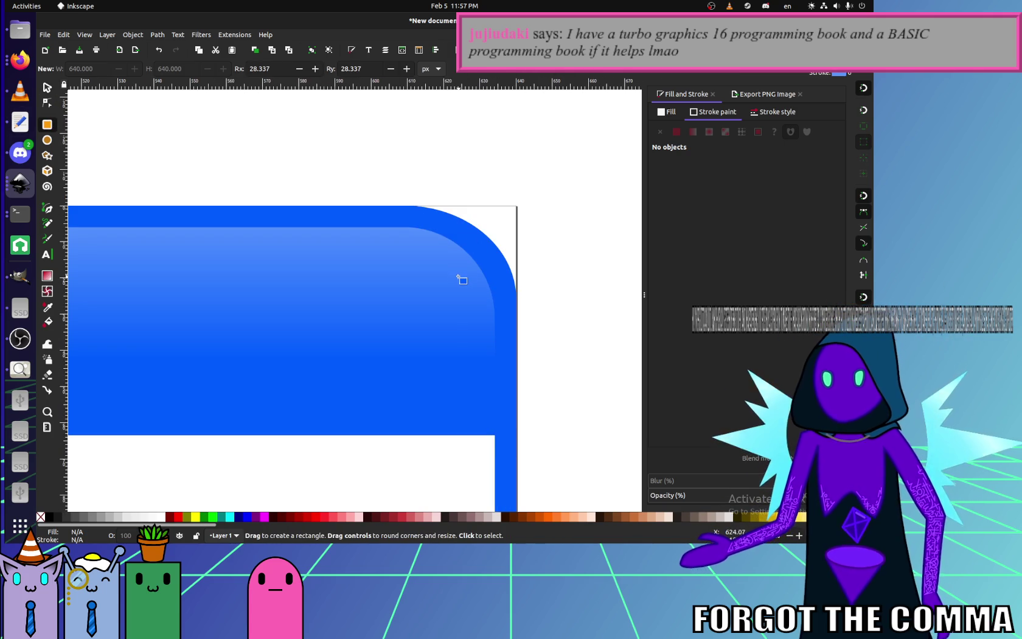
mouse_move(243, 217)
mouse_down()
mouse_move(468, 442)
mouse_move(452, 428)
mouse_up()
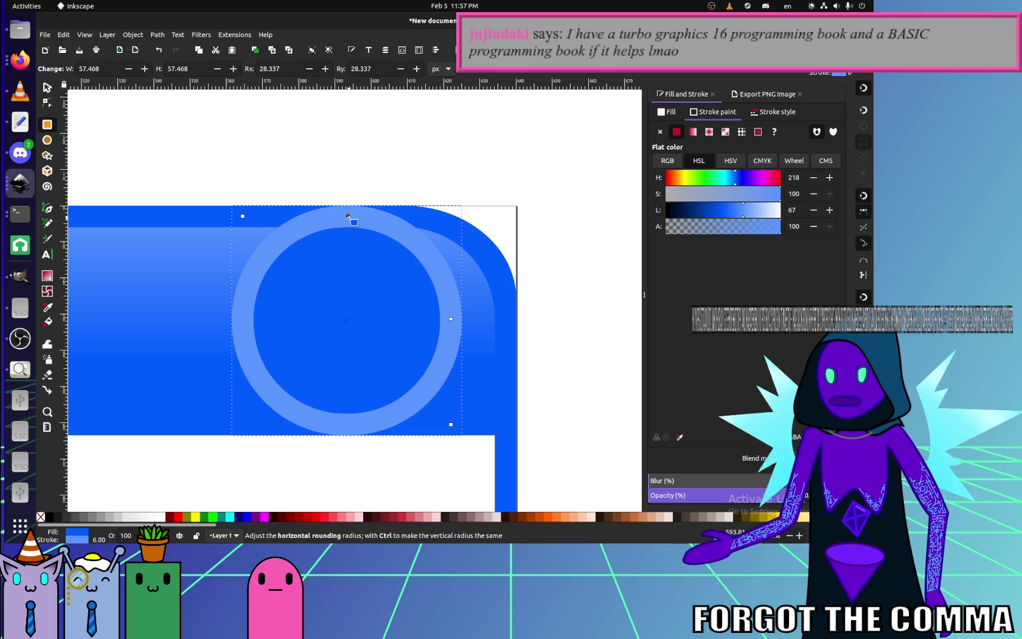
drag(304, 220, 409, 250)
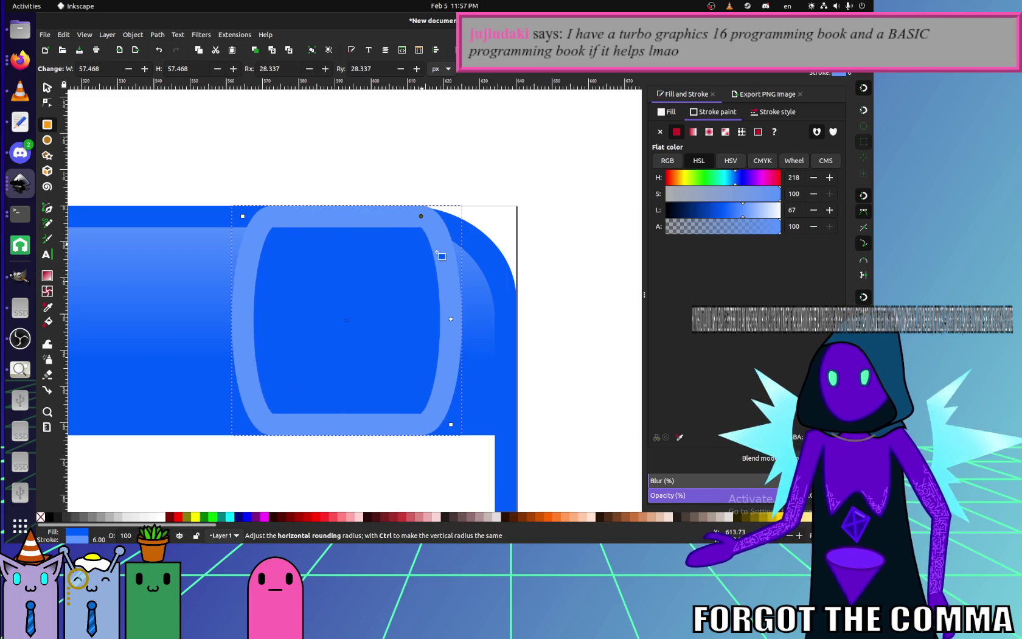
key(ctrl+z)
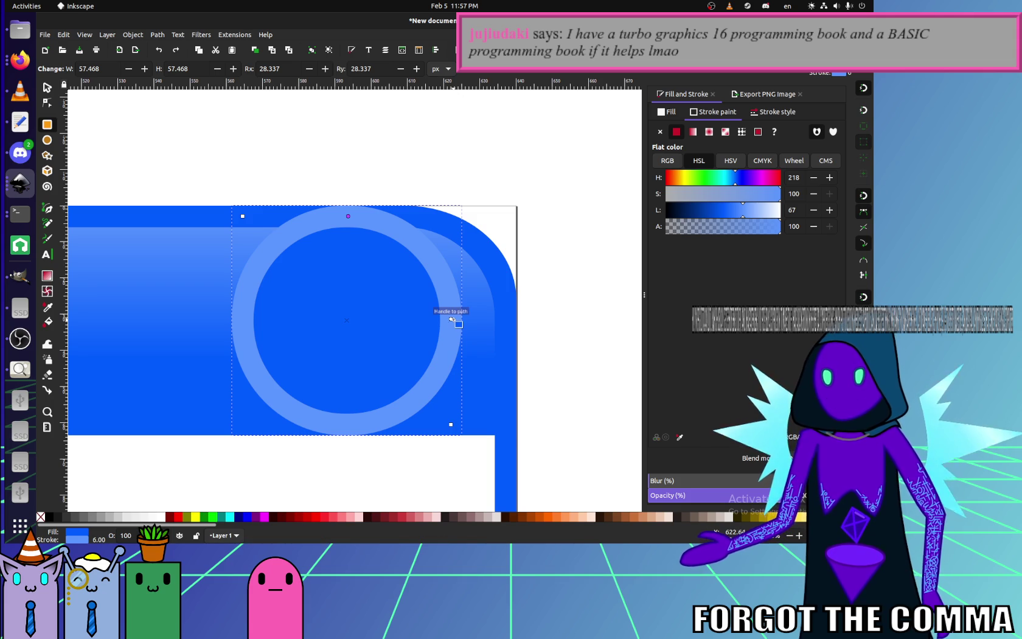
click(456, 317)
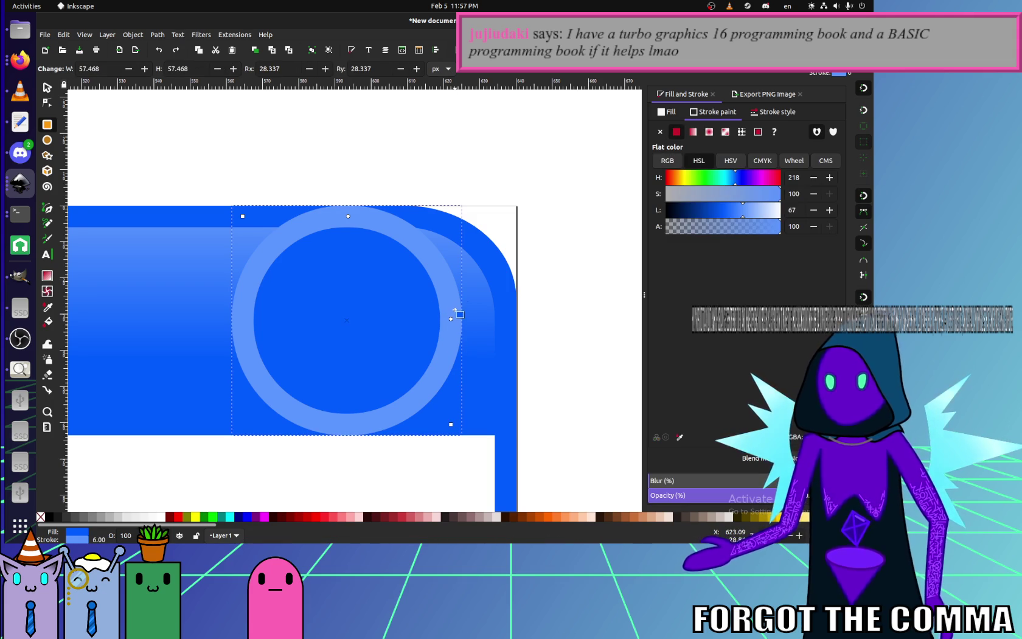
mouse_move(454, 315)
mouse_down()
mouse_move(466, 293)
mouse_move(483, 352)
mouse_move(468, 283)
mouse_up()
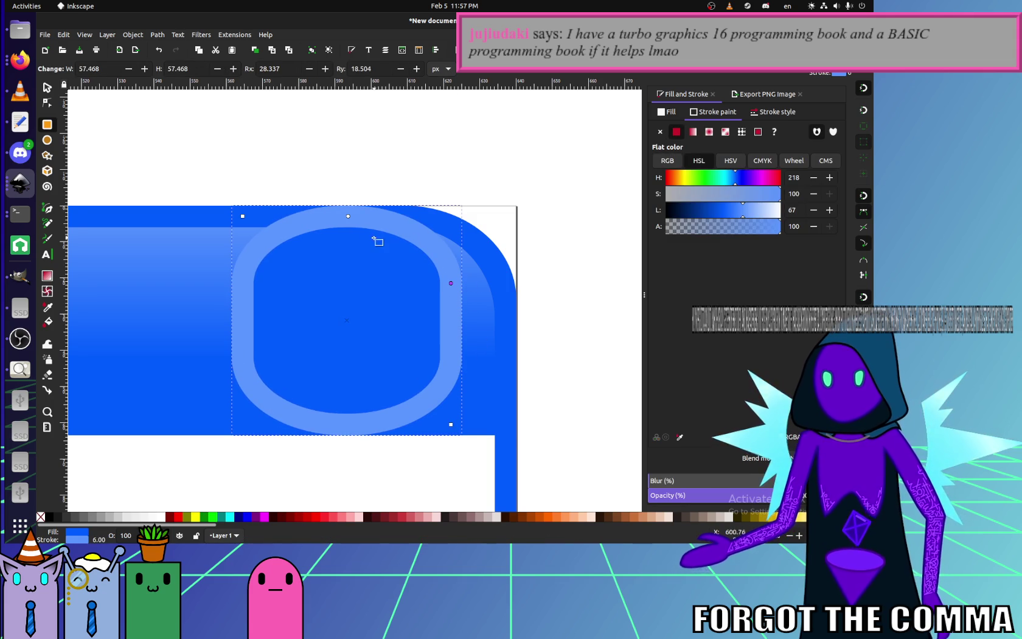
drag(348, 217, 381, 216)
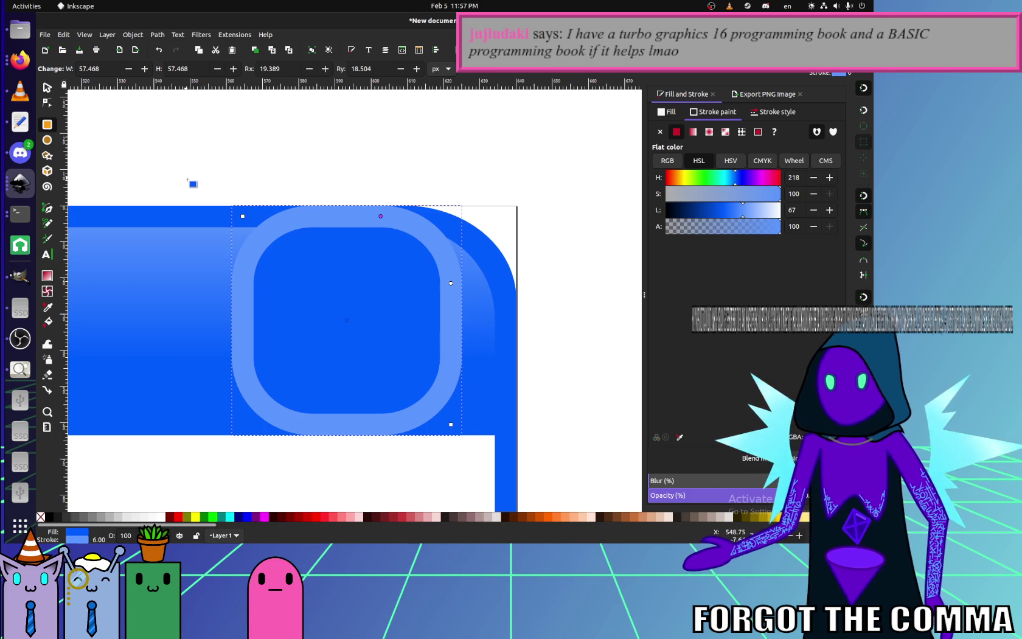
key(ctrl+z)
key(ctrl+z)
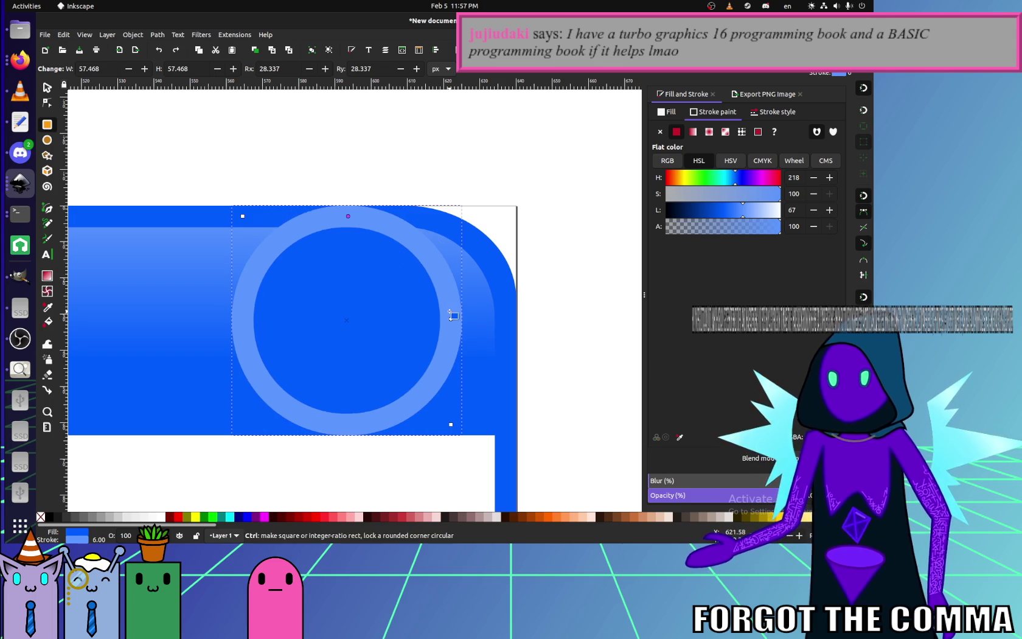
key(Delete)
- Draw a new rounded square over the header's right end and adjust its corner radius
drag(277, 270, 505, 482)
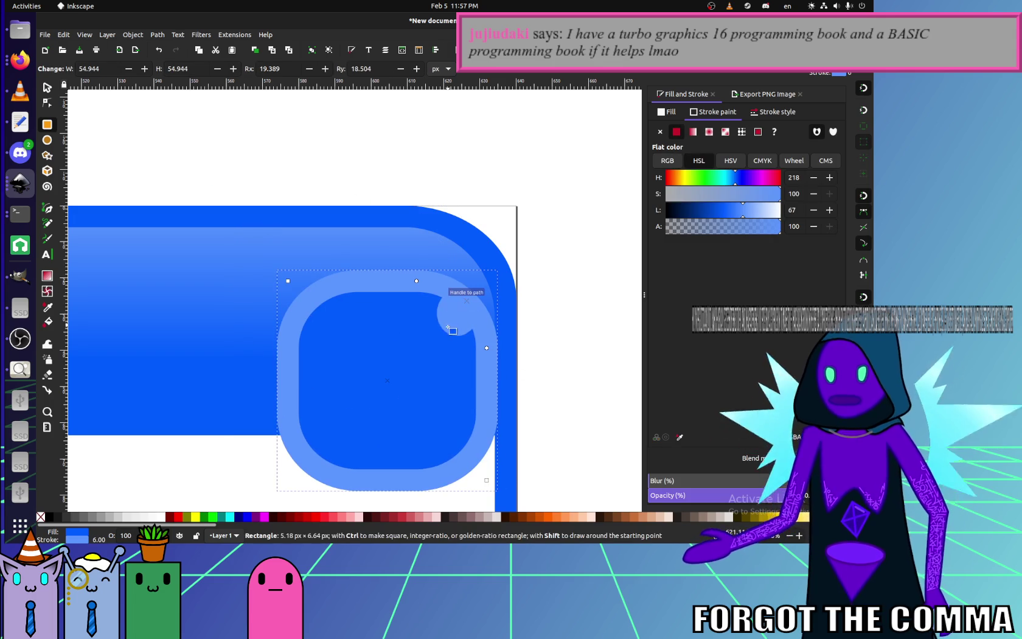
key(Escape)
click(418, 286)
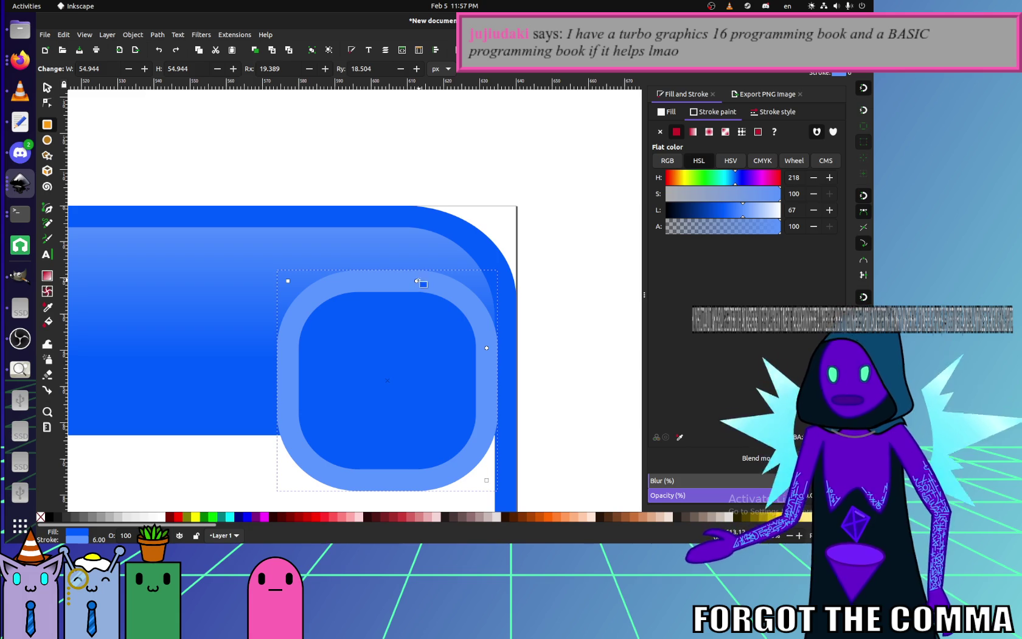
mouse_move(424, 280)
mouse_down()
mouse_move(450, 308)
mouse_move(421, 301)
mouse_up()
- Scale the rounded square down to about 40 px and drag it into the header's right end
click(47, 88)
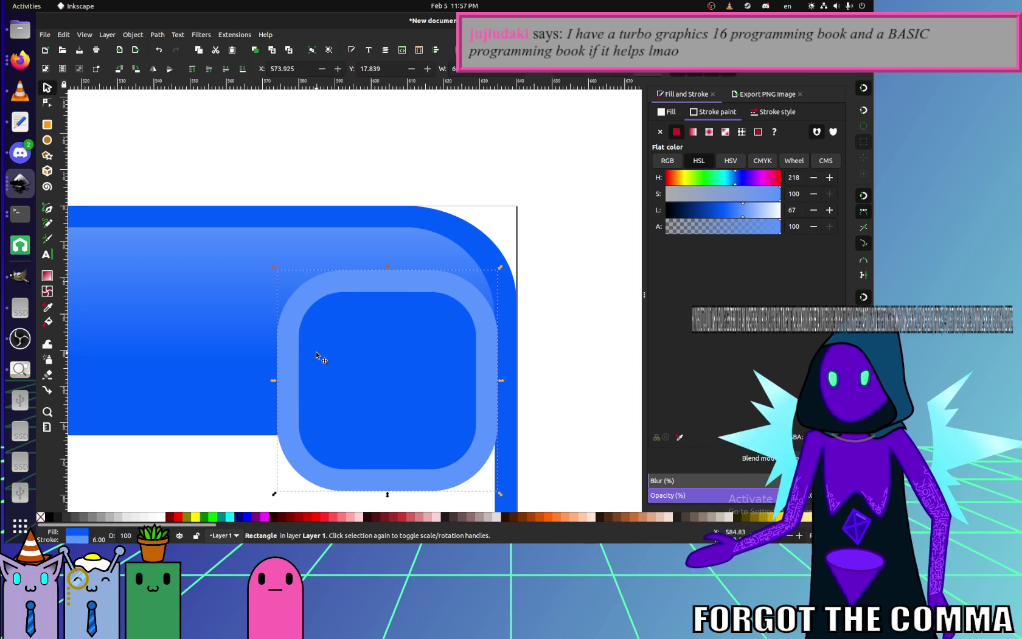
scroll(315, 352, down, 2)
drag(241, 234, 319, 308)
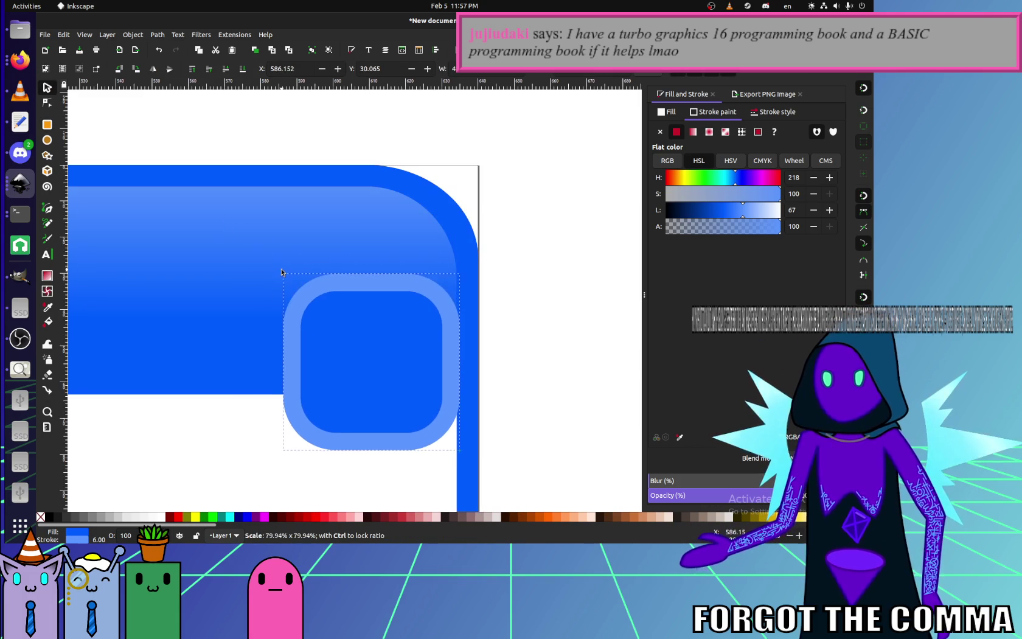
mouse_move(393, 365)
mouse_down()
mouse_move(330, 260)
mouse_move(362, 283)
mouse_move(437, 208)
mouse_move(351, 296)
mouse_move(335, 296)
mouse_move(345, 322)
mouse_move(322, 303)
mouse_move(292, 350)
mouse_move(381, 294)
mouse_move(313, 327)
mouse_move(405, 240)
mouse_move(376, 318)
mouse_move(274, 297)
mouse_move(320, 377)
mouse_move(374, 237)
mouse_move(414, 256)
mouse_up()
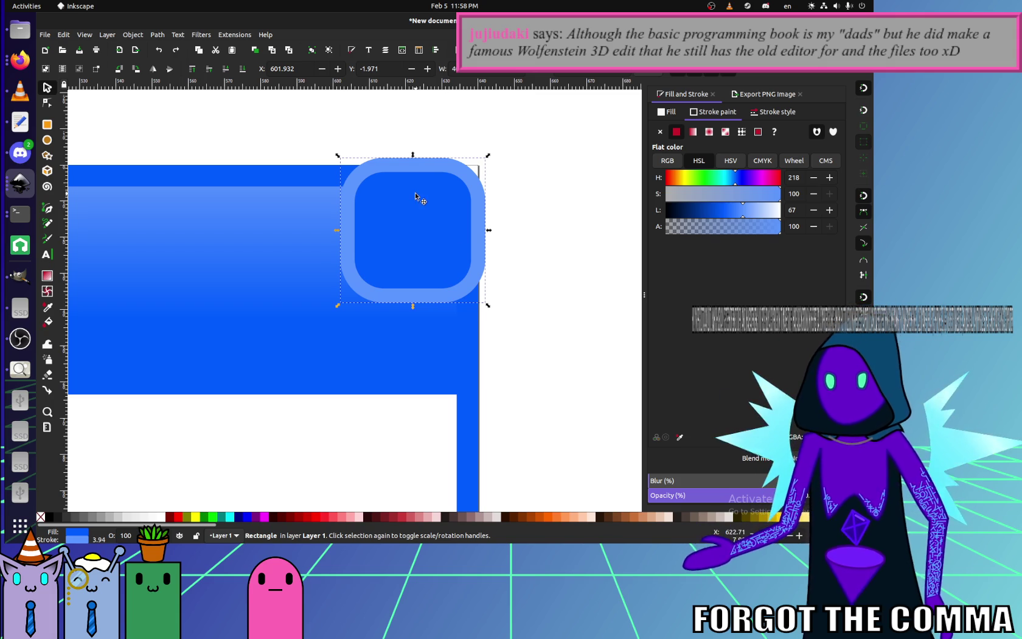
mouse_move(428, 235)
mouse_down()
mouse_move(539, 190)
mouse_move(461, 262)
mouse_up()
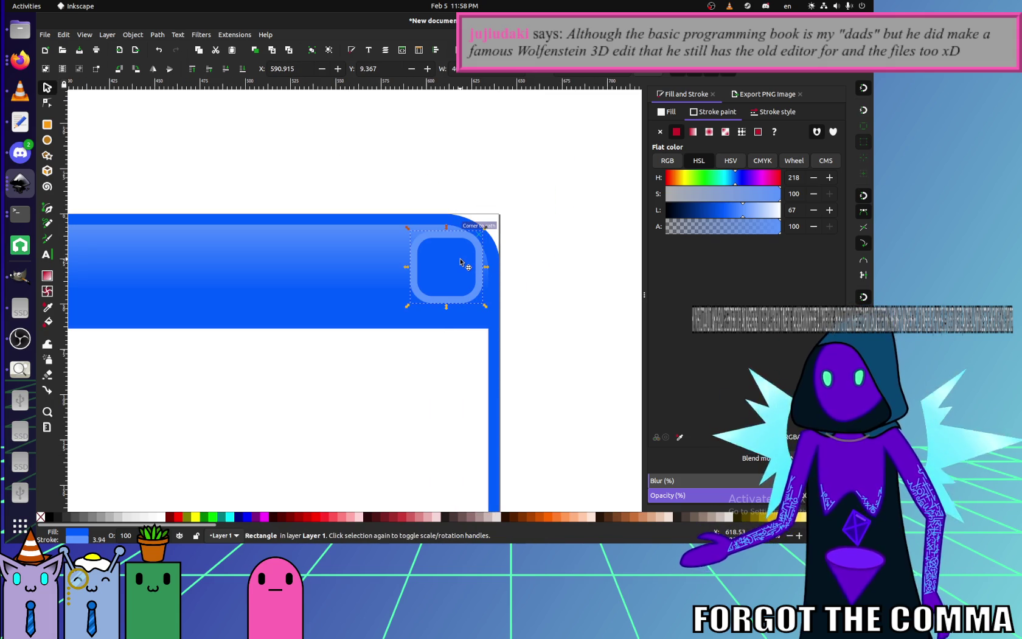
- Nudge the square into final position with the arrow keys
scroll(491, 259, up, 4)
scroll(507, 256, down, 2)
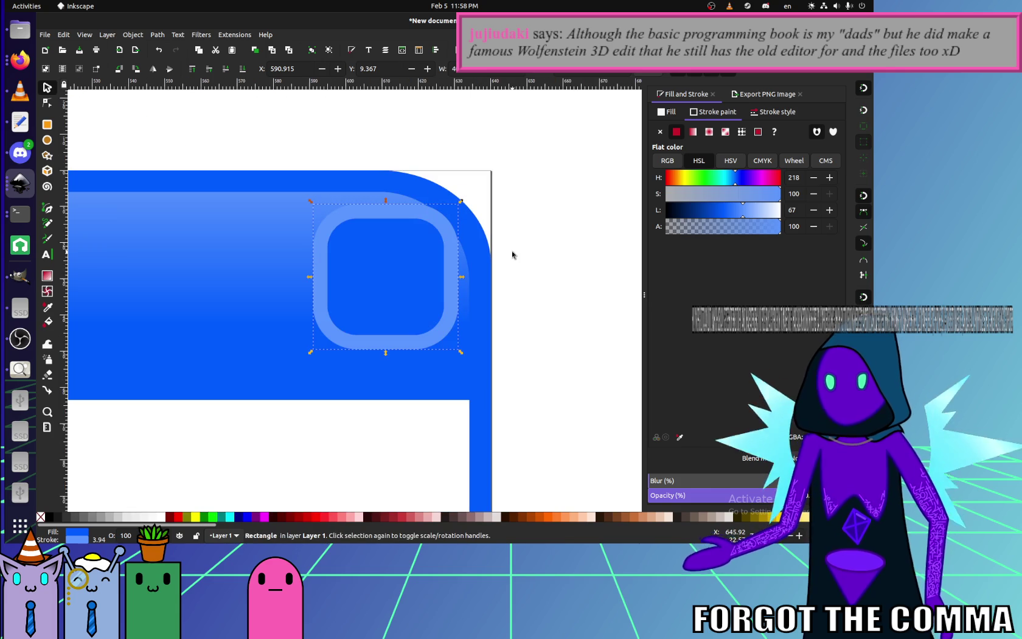
key(Left)
key(Left)
key(Left)
key(Down)
key(Down)
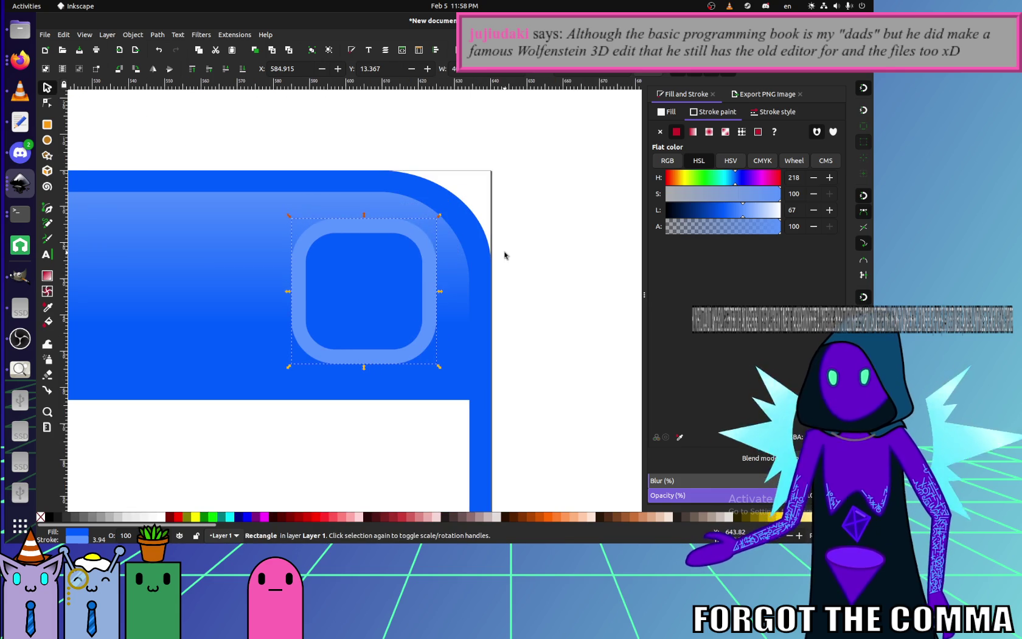
key(Down)
key(Up)
key(Up)
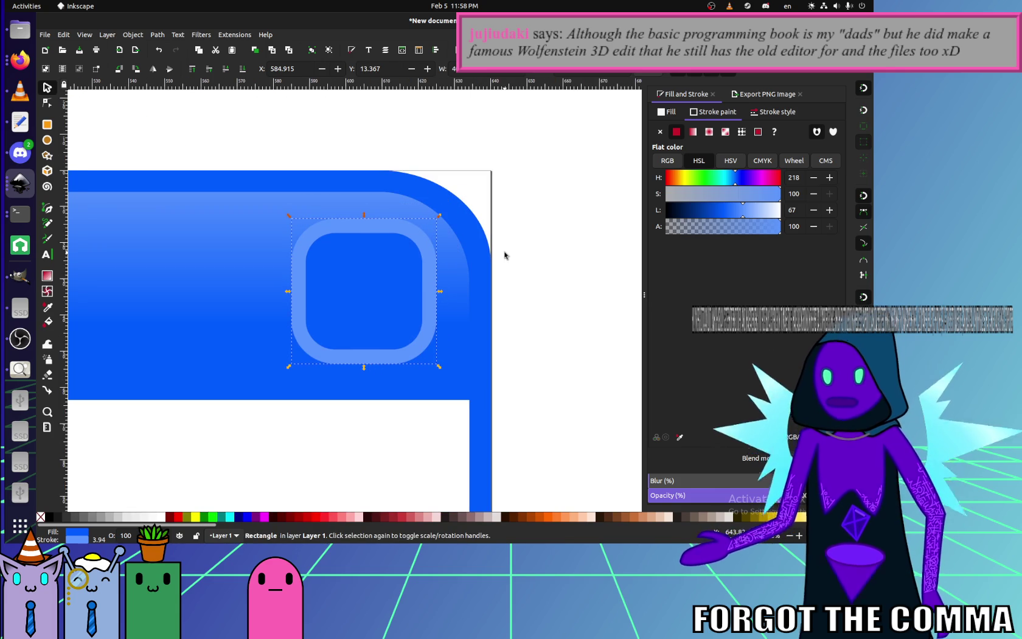
key(Left)
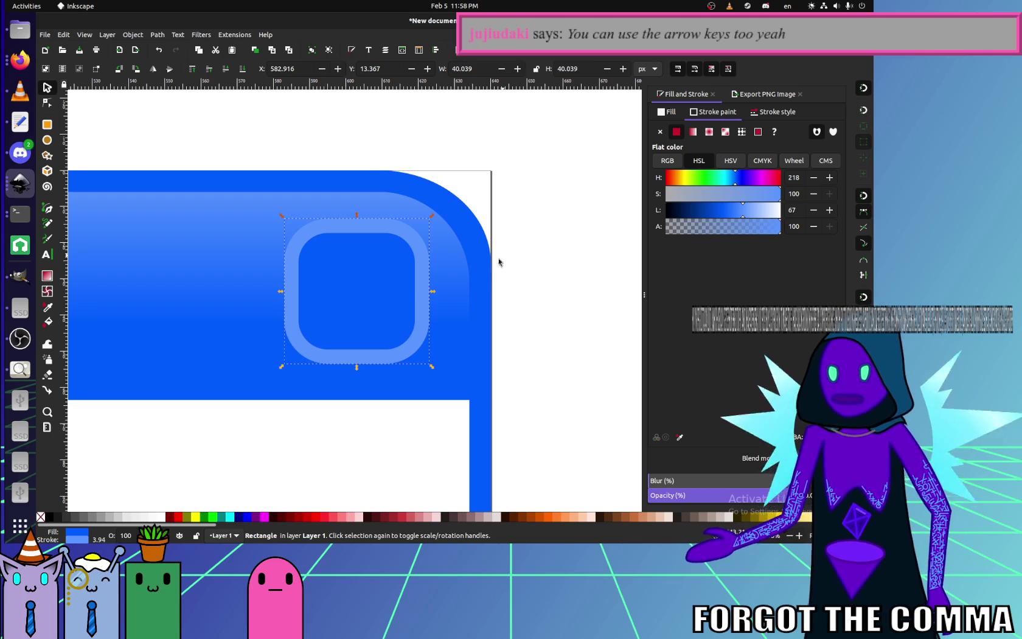
- Fill the small rounded square with red #D40000 from the palette and reselect it
ctrl+scroll(485, 277, down, 3)
click(417, 333)
click(464, 280)
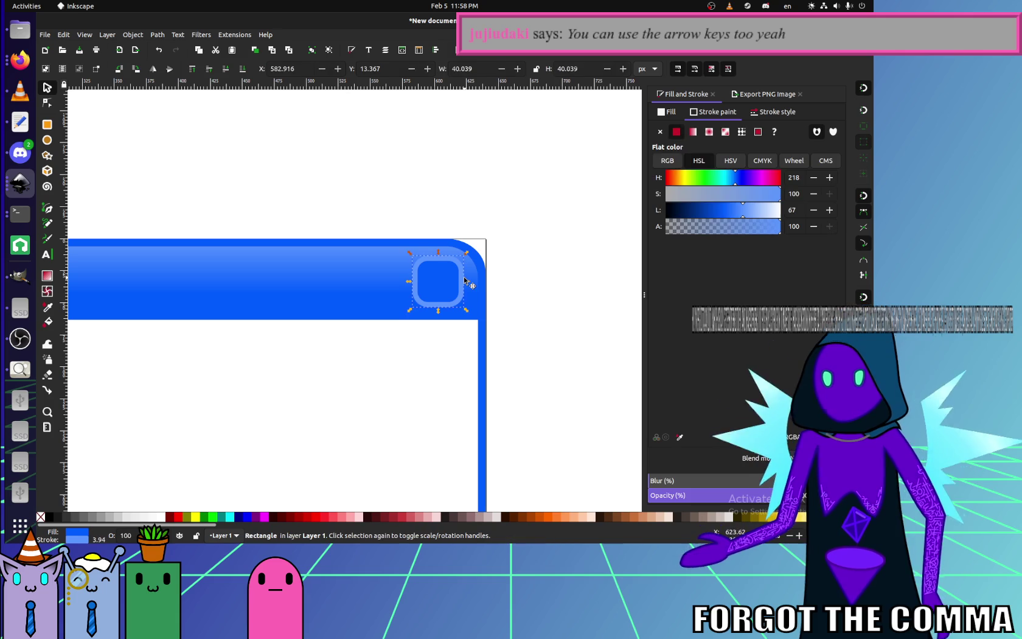
click(322, 517)
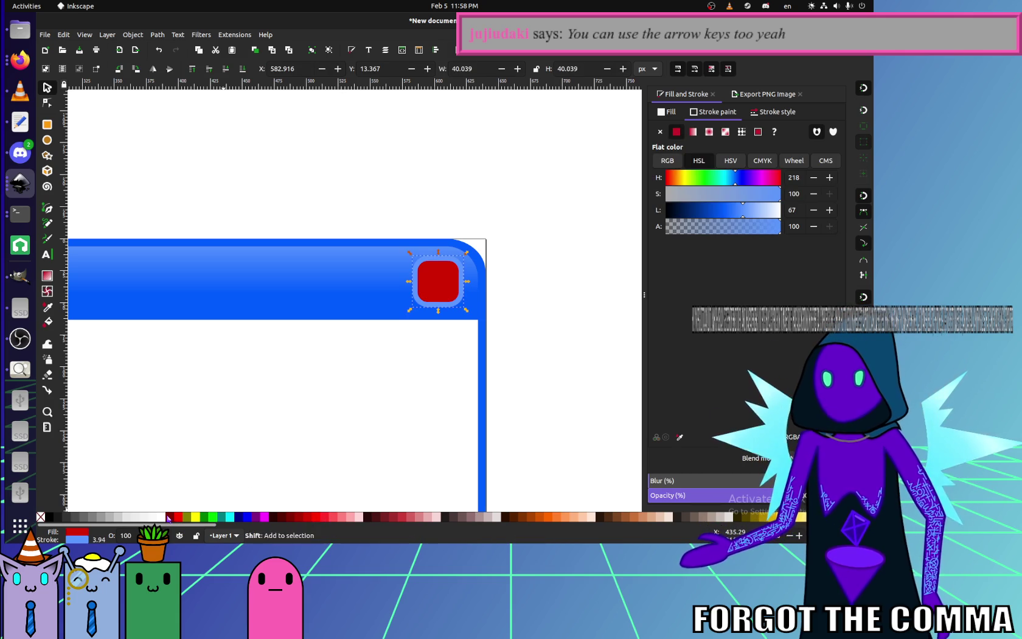
click(287, 393)
ctrl+scroll(289, 394, down, 4)
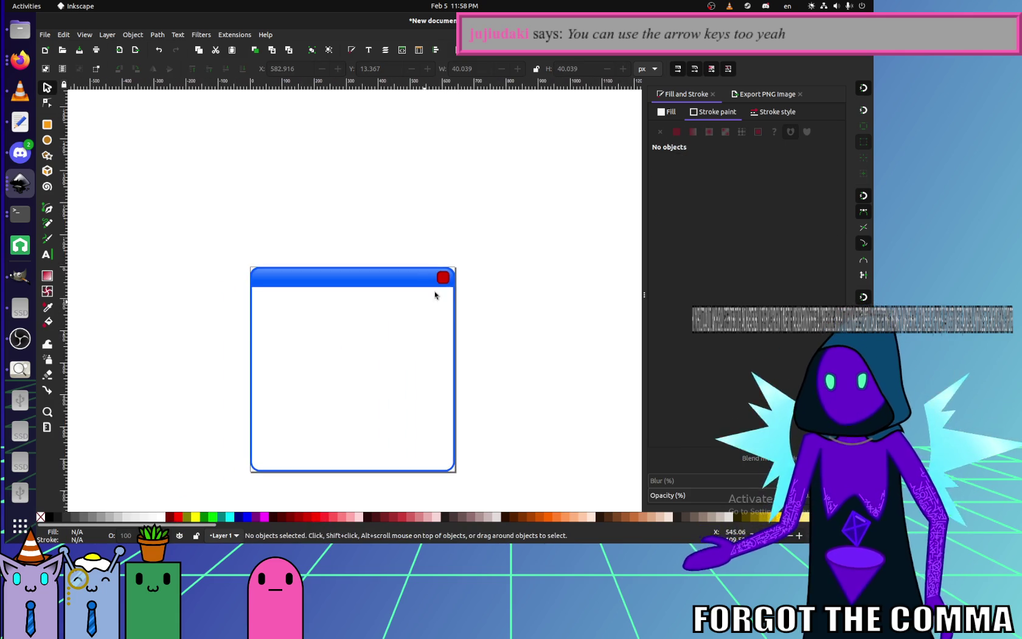
ctrl+scroll(435, 292, up, 2)
ctrl+scroll(447, 270, up, 4)
click(427, 313)
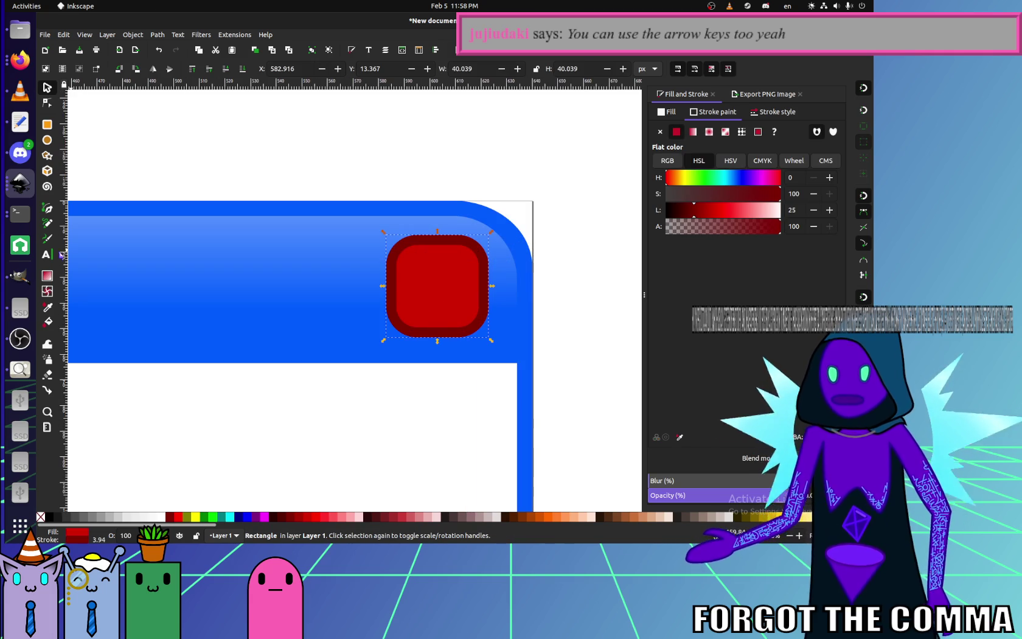
click(47, 278)
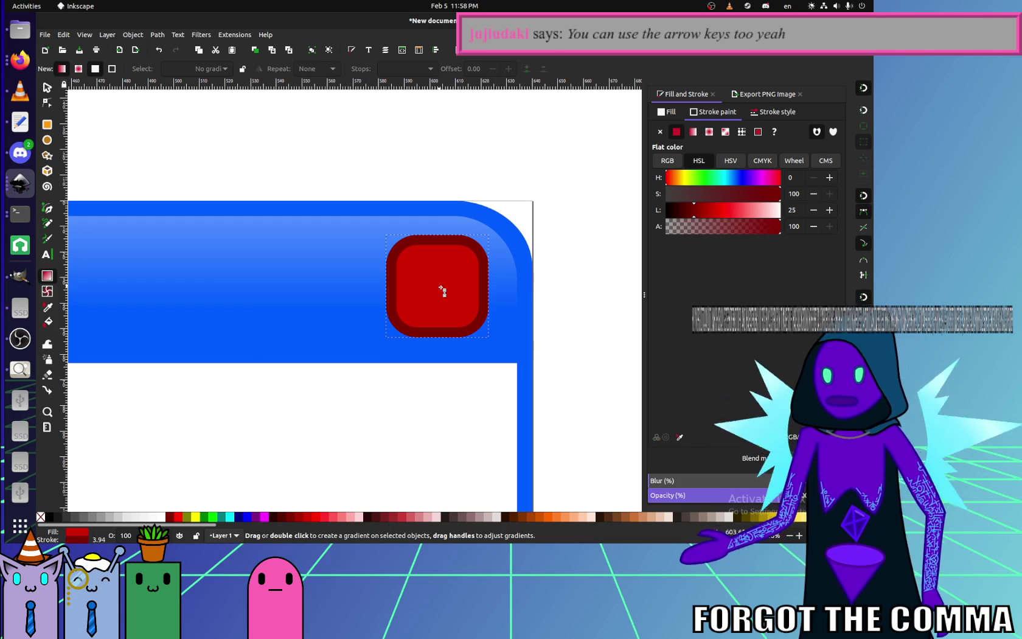
- Give the red button a vertical gradient with a lighter pinkish-red top at Lightness 75
drag(437, 286, 438, 240)
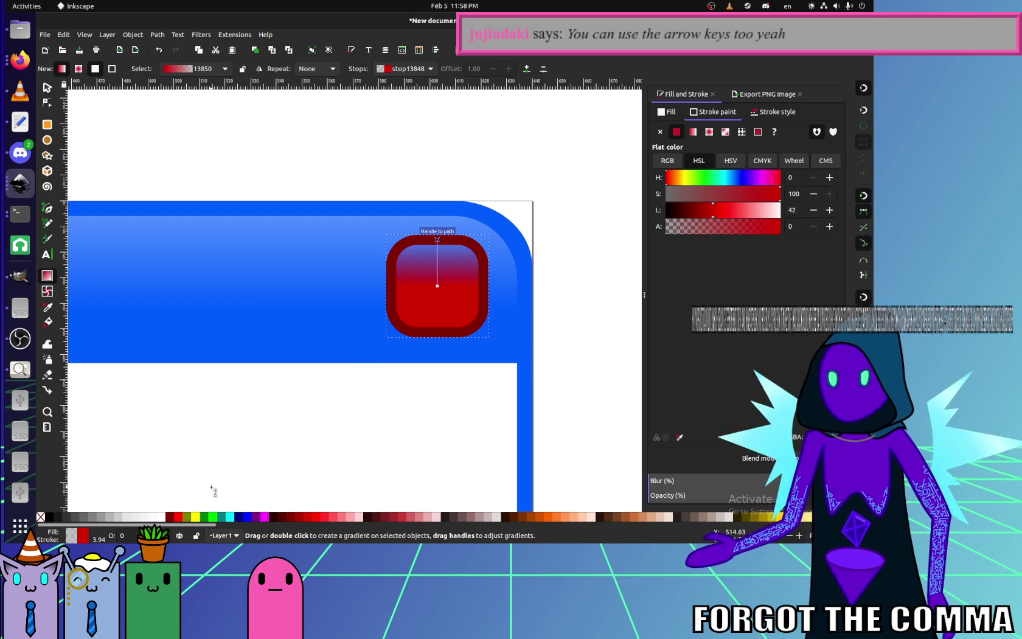
click(337, 518)
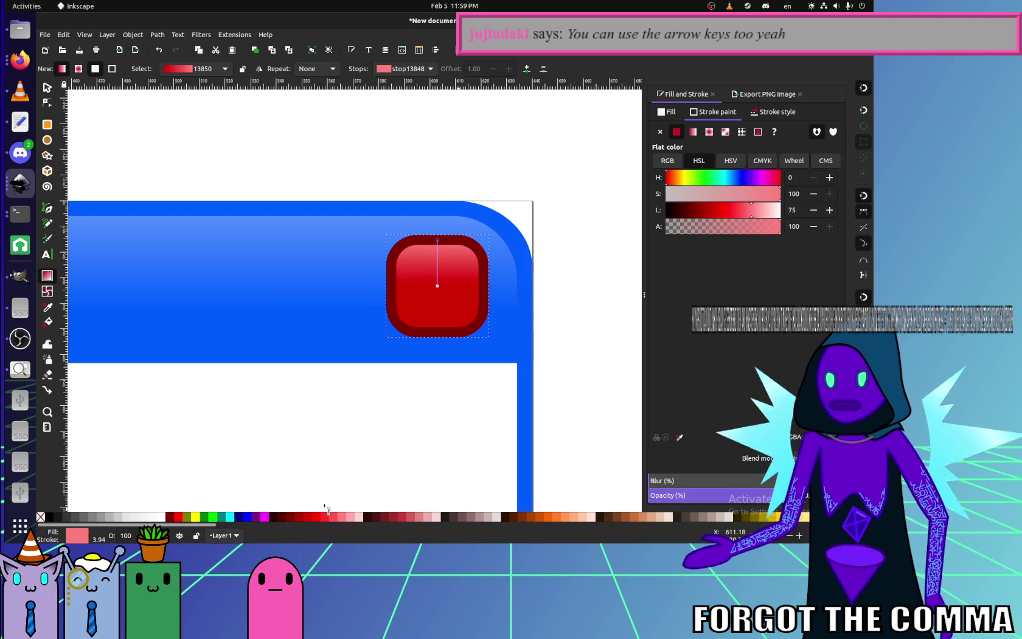
click(47, 87)
click(244, 168)
- Zoom out to view the whole window drawing and check the button
key(5)
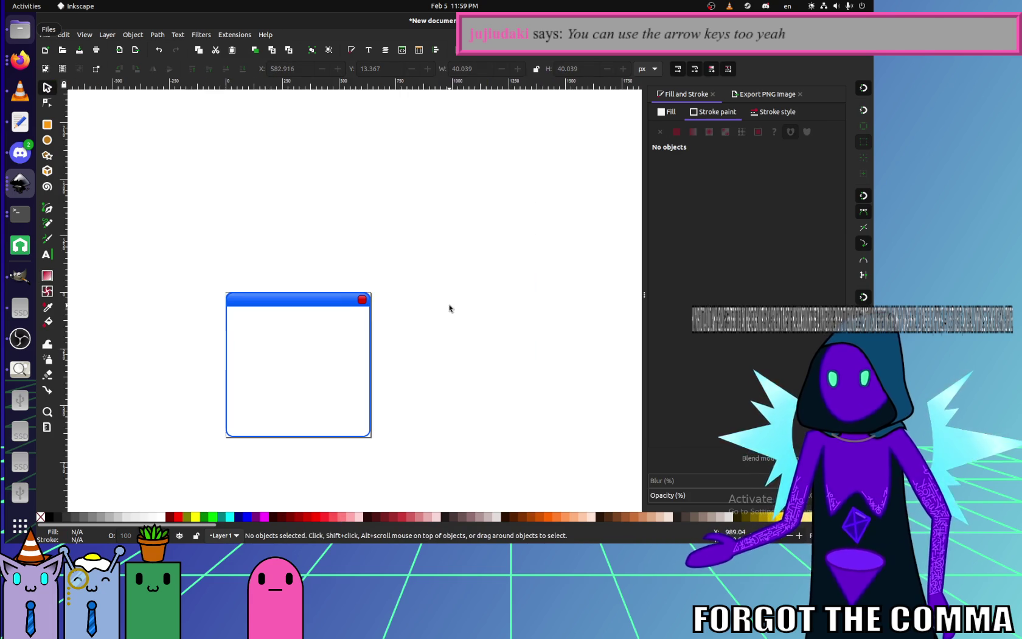
ctrl+scroll(365, 316, up, 4)
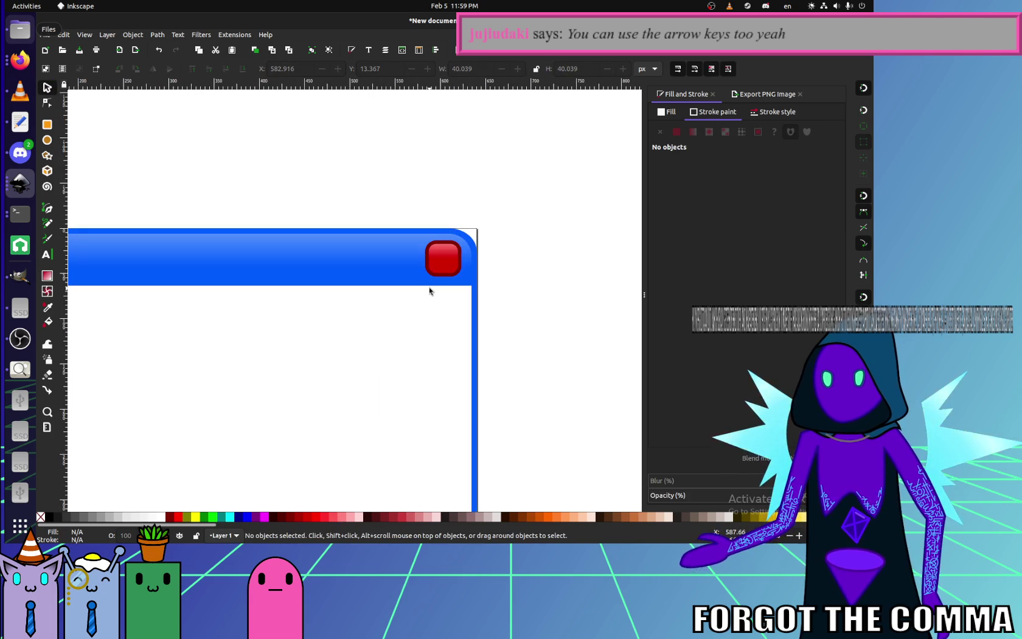
ctrl+scroll(360, 332, down, 4)
ctrl+scroll(390, 298, up, 5)
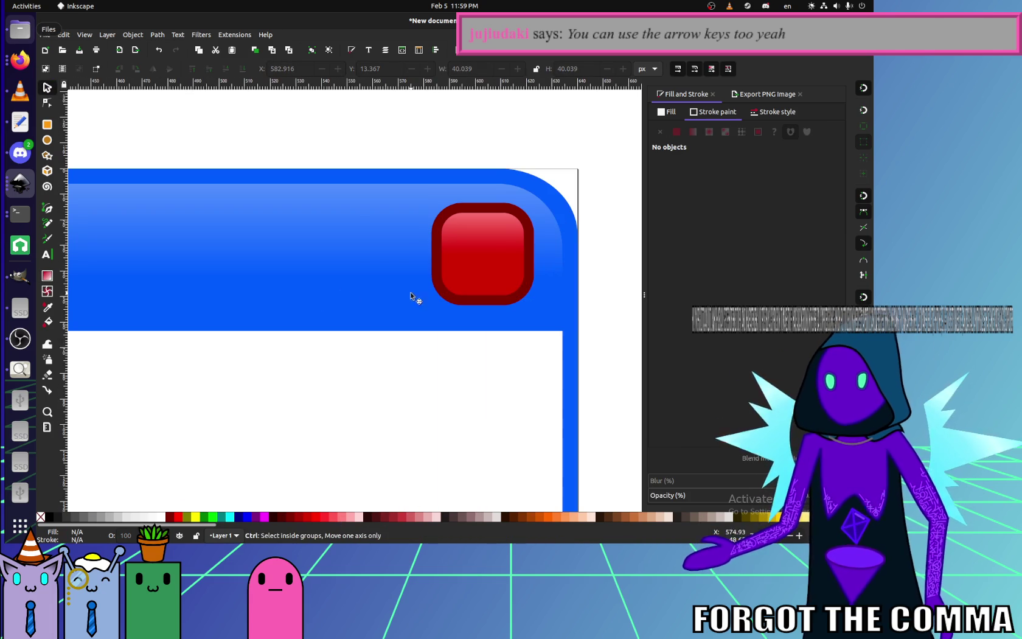
key(5)
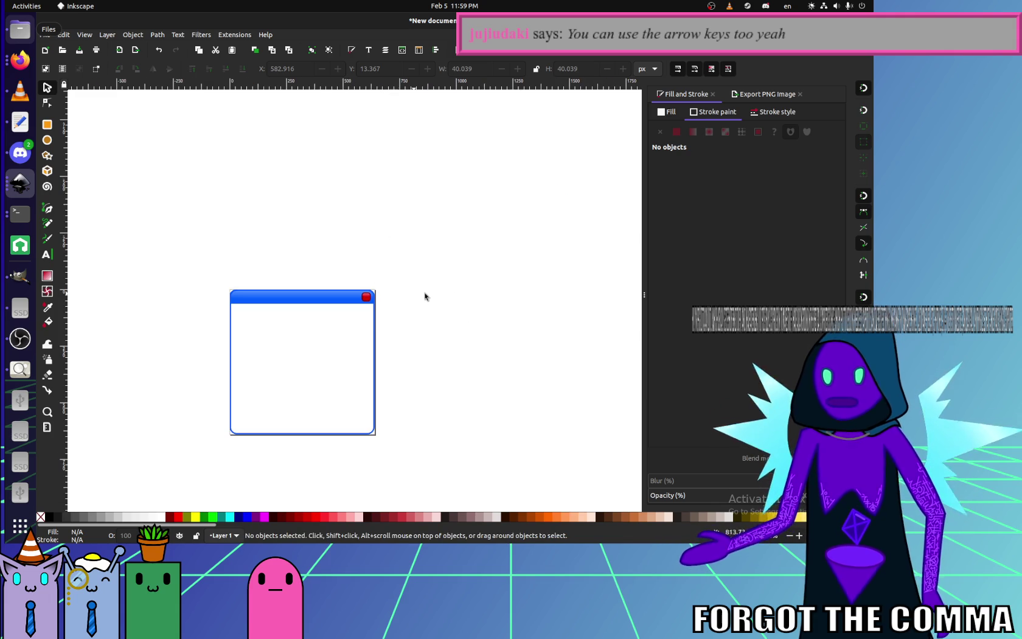
ctrl+scroll(369, 303, up, 8)
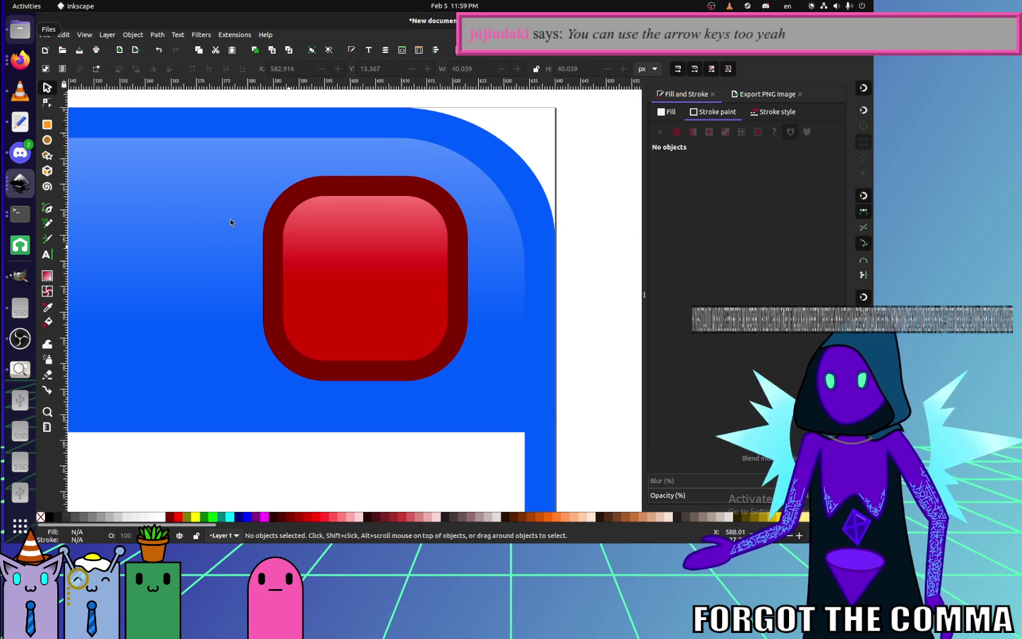
- Draw two thick diagonal Pencil strokes forming a dark red X on the close button
click(52, 222)
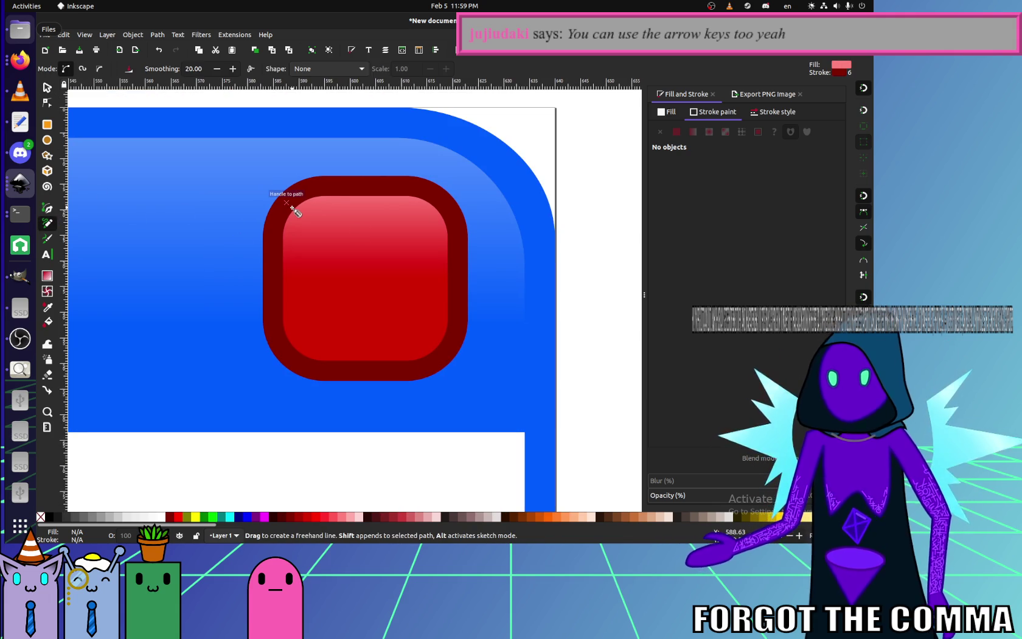
click(439, 359)
key(Escape)
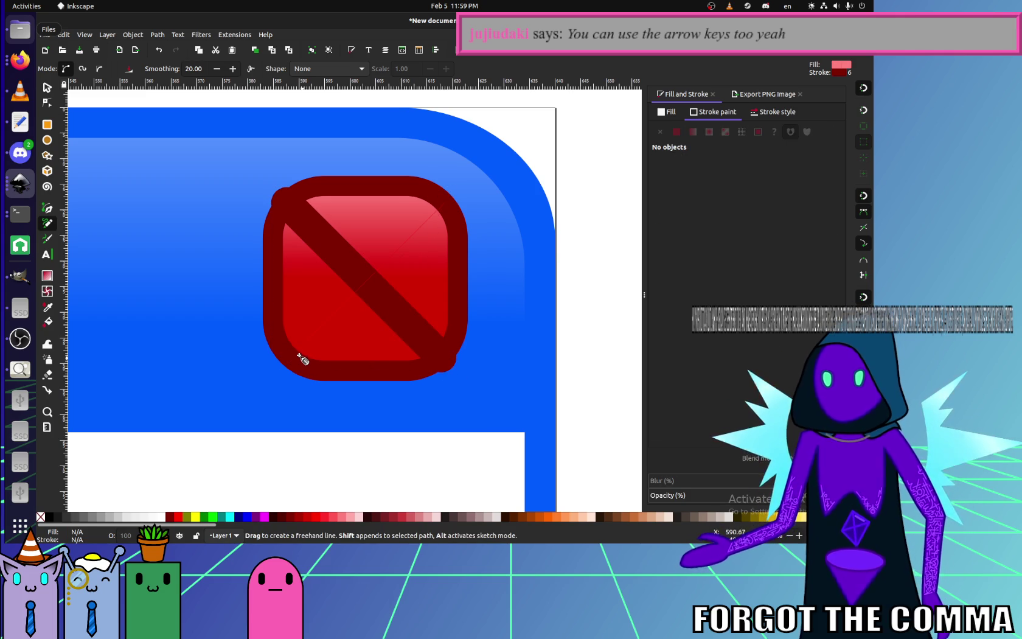
click(289, 357)
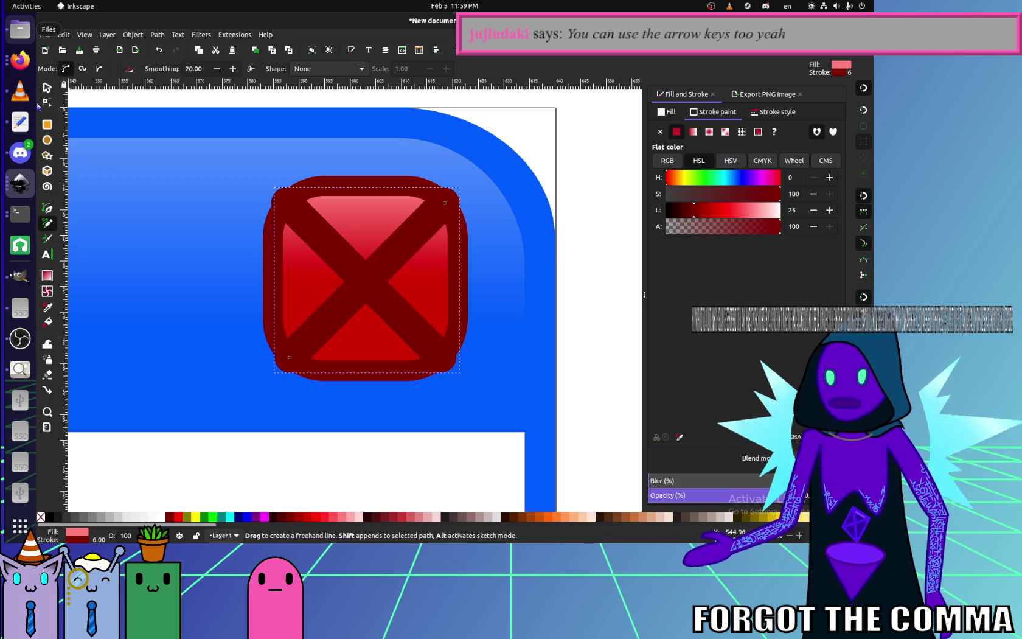
- Select both strokes and scale the X down to about 23 px inside the button
click(47, 87)
shift+click(334, 294)
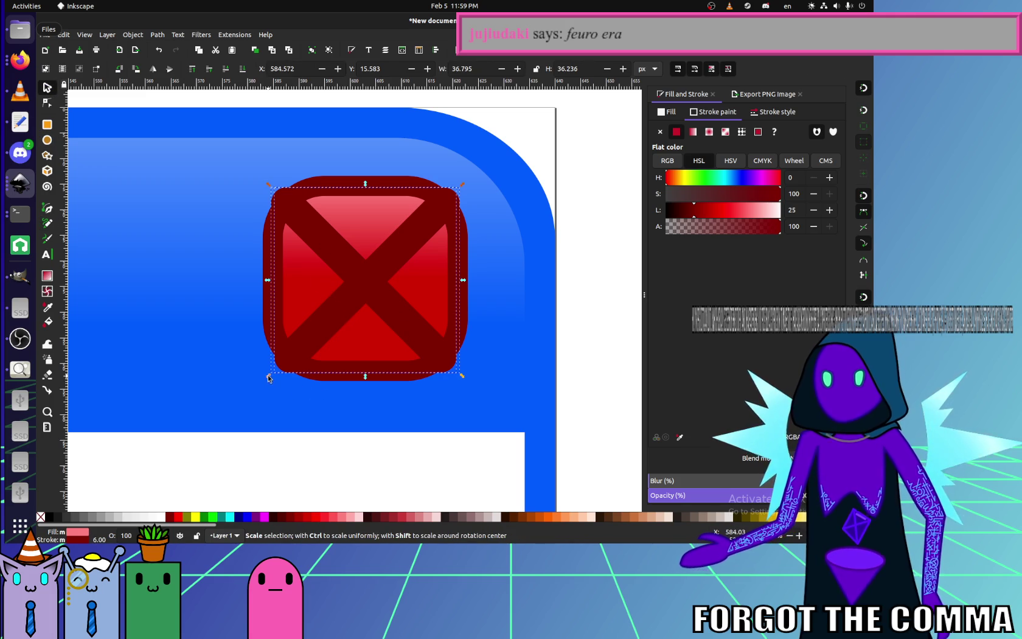
drag(268, 378, 302, 368)
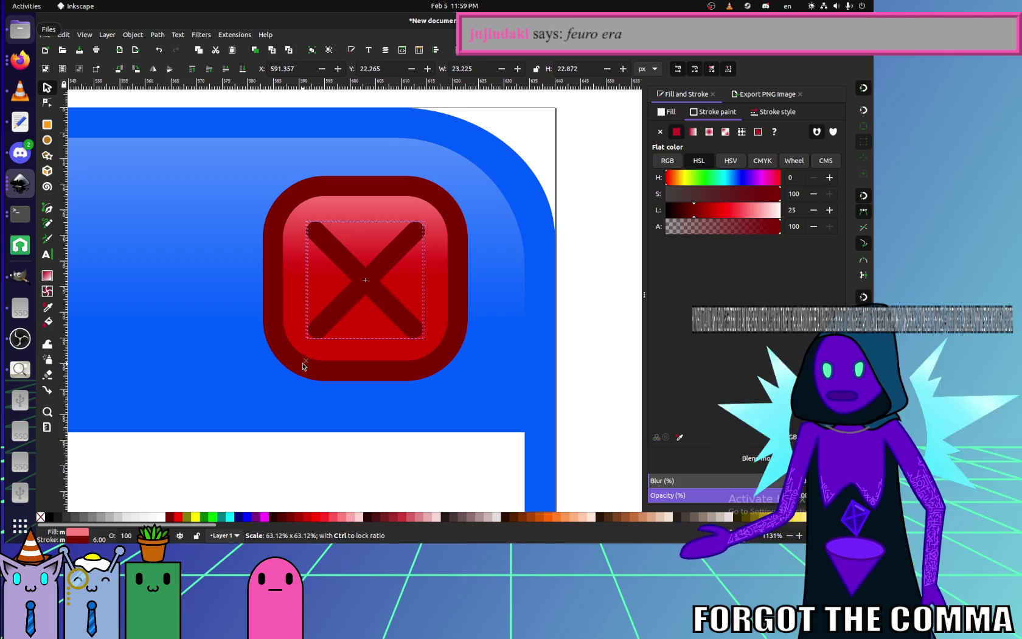
click(771, 112)
click(521, 168)
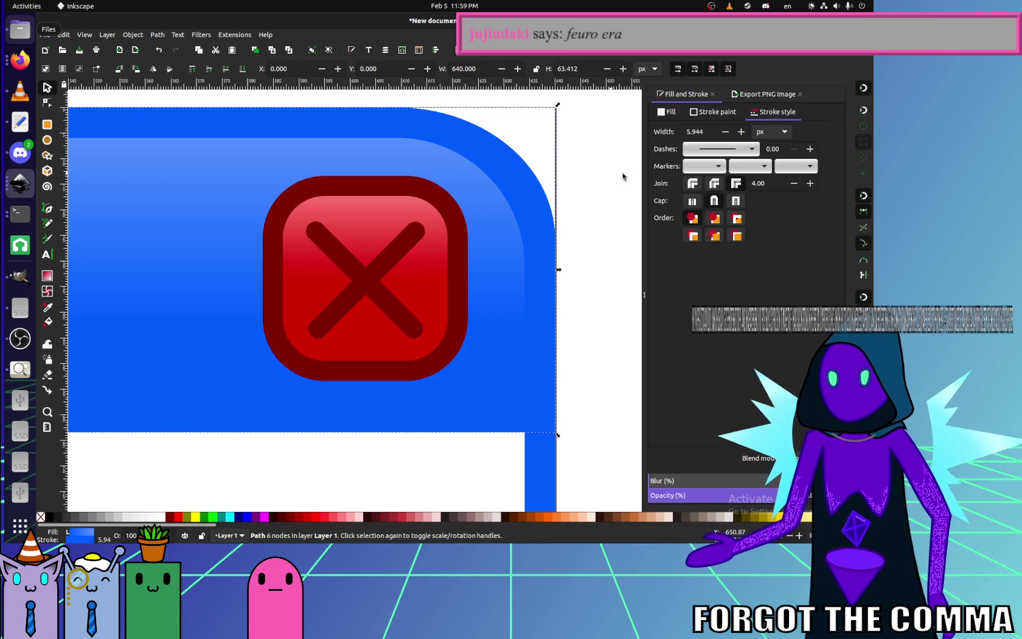
- Set the blue header's stroke width to 6 px, then reselect the header
click(705, 131)
text(6.000)
key(Return)
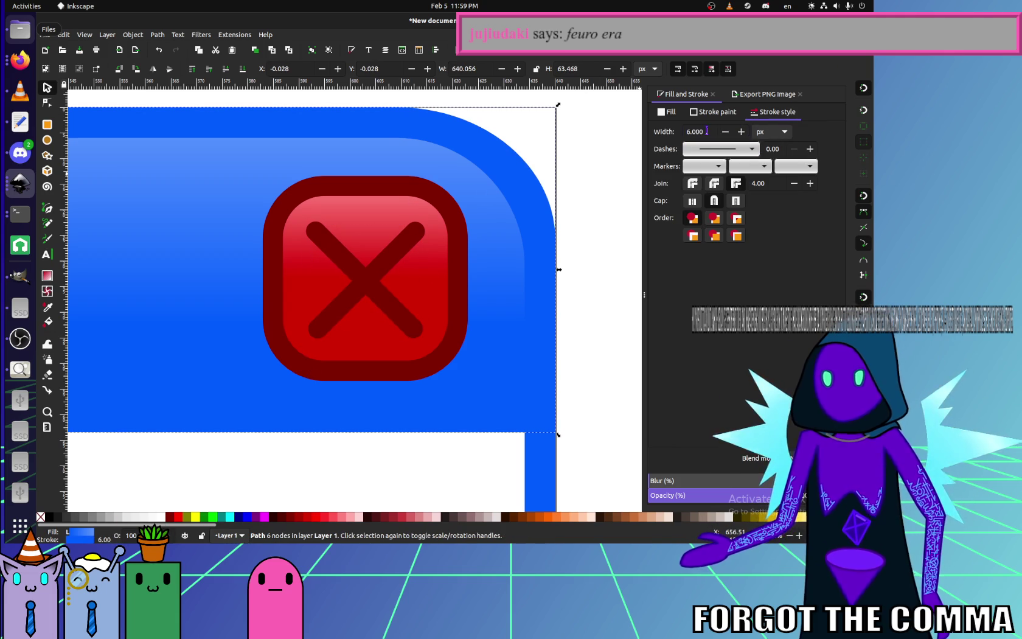
scroll(487, 439, down, 2)
click(377, 319)
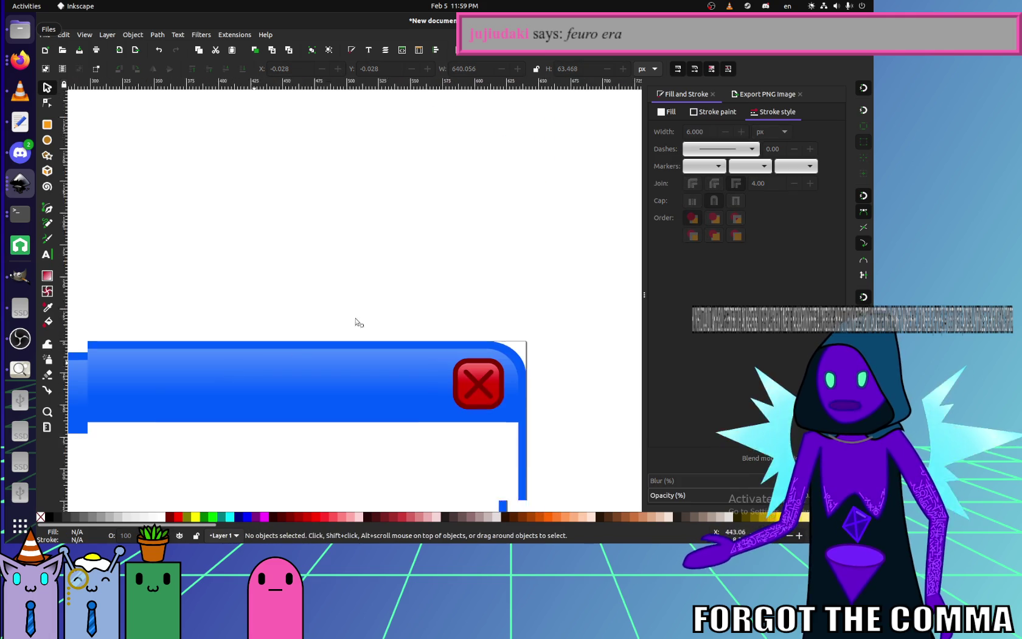
scroll(260, 218, up, 3)
scroll(338, 199, up, 2)
scroll(305, 204, up, 1)
scroll(262, 199, up, 1)
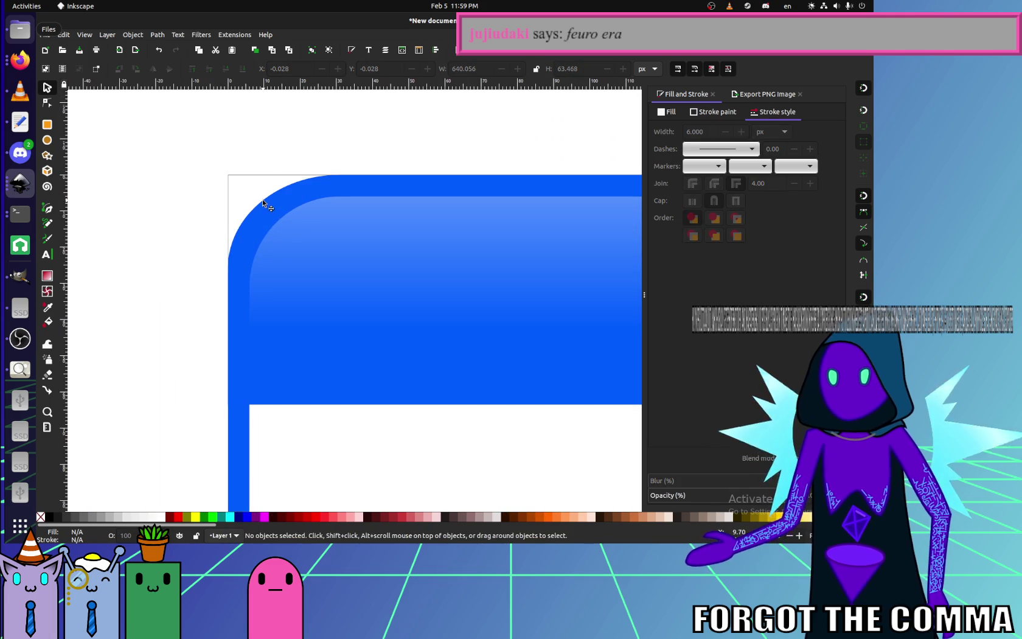
click(262, 199)
- Place the blue header at X 0, Y 0 with width 640, undoing an accidental height change
triple_click(286, 69)
text(0)
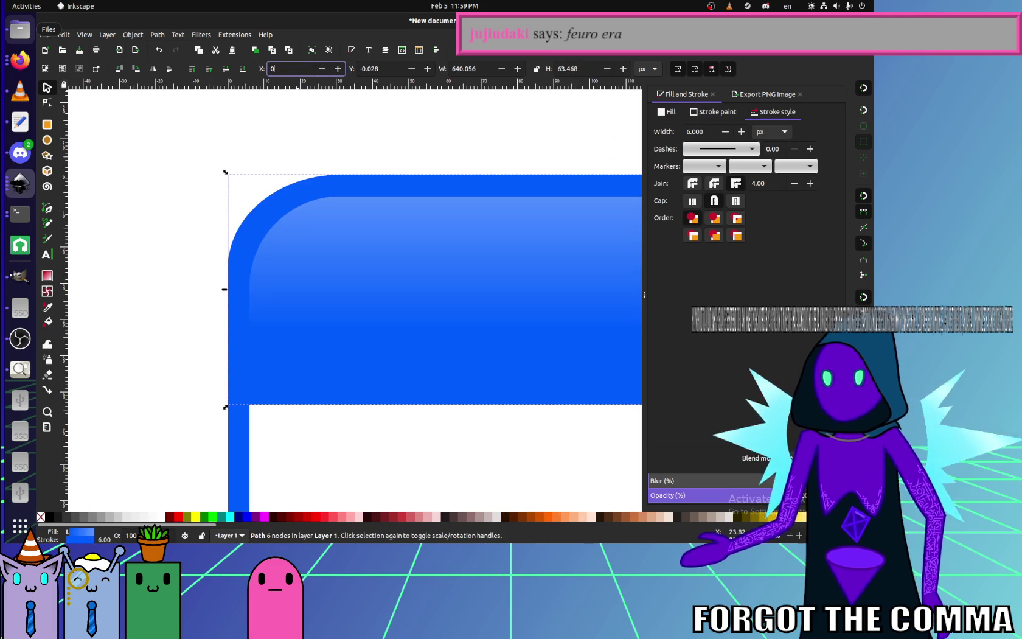
key(Return)
triple_click(377, 69)
text(0)
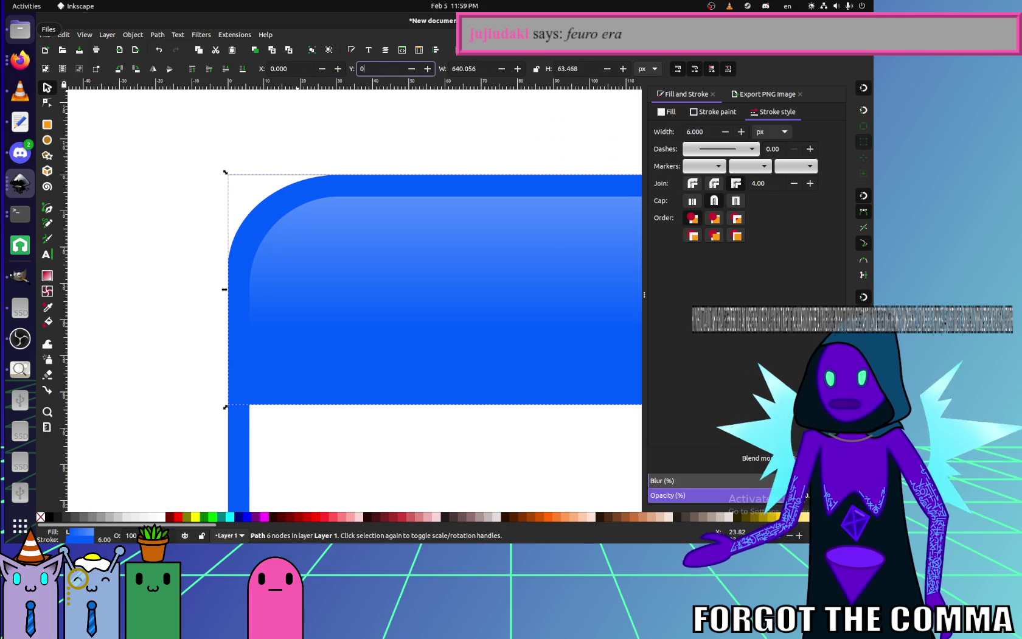
key(Return)
triple_click(475, 68)
text(640)
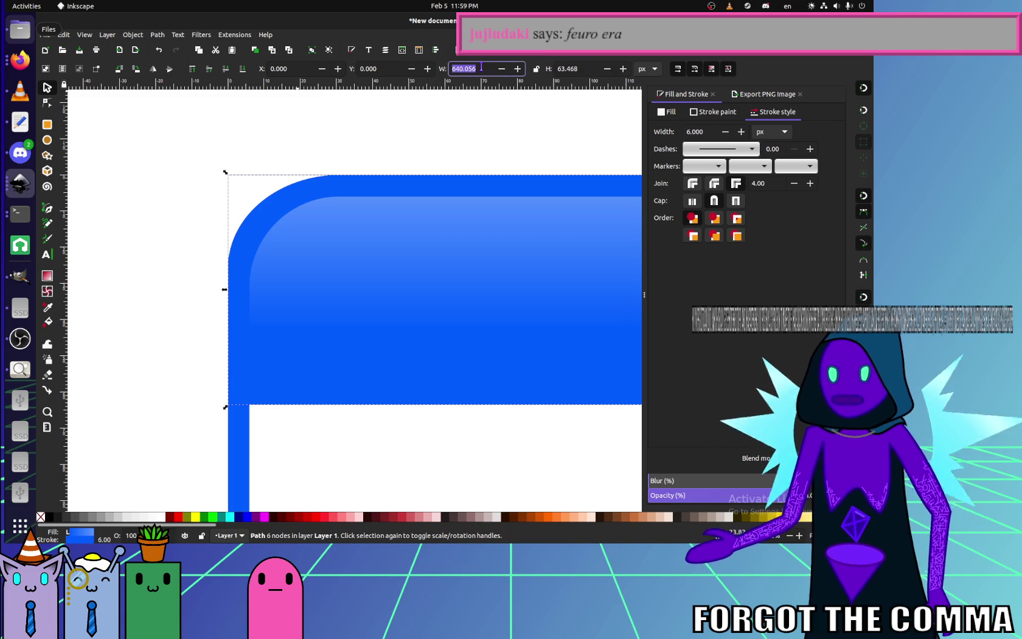
key(Return)
click(607, 69)
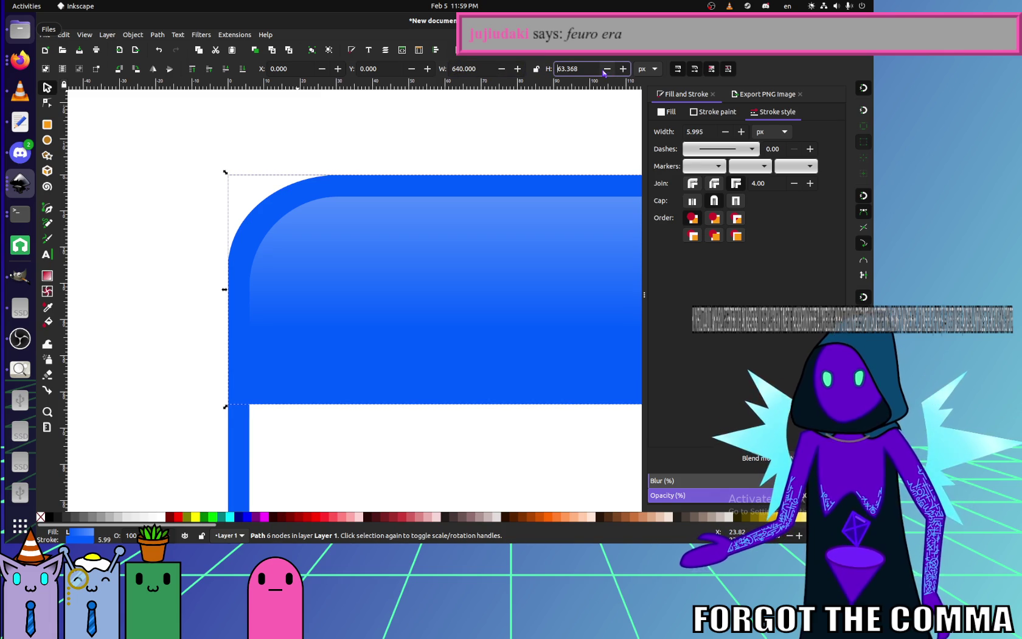
scroll(285, 153, down, 2)
scroll(273, 153, down, 2)
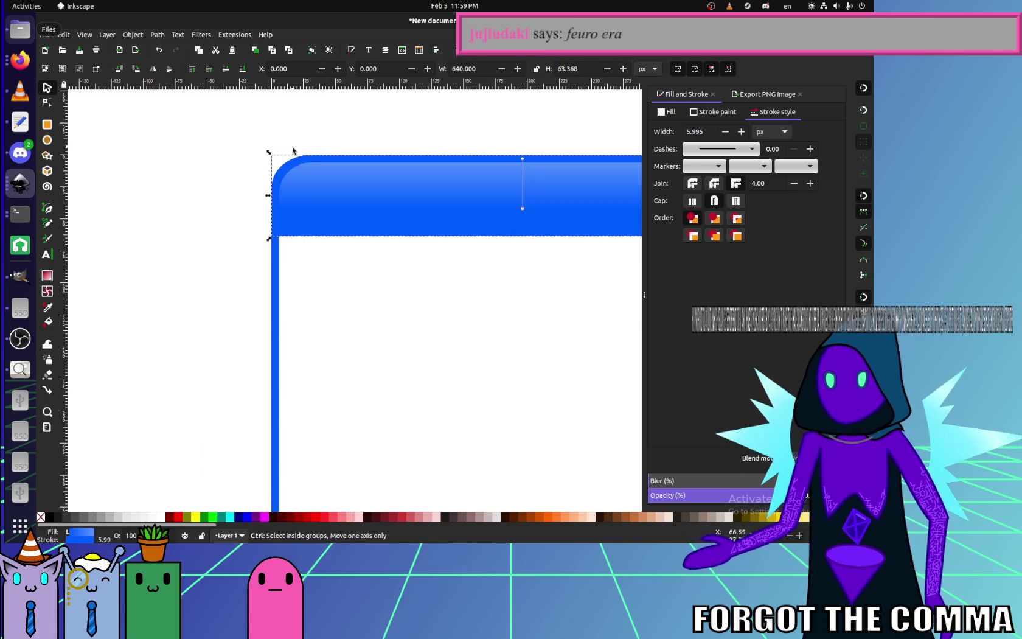
key(ctrl+z)
- Give the blue window frame rectangle a 6 px stroke width
click(247, 294)
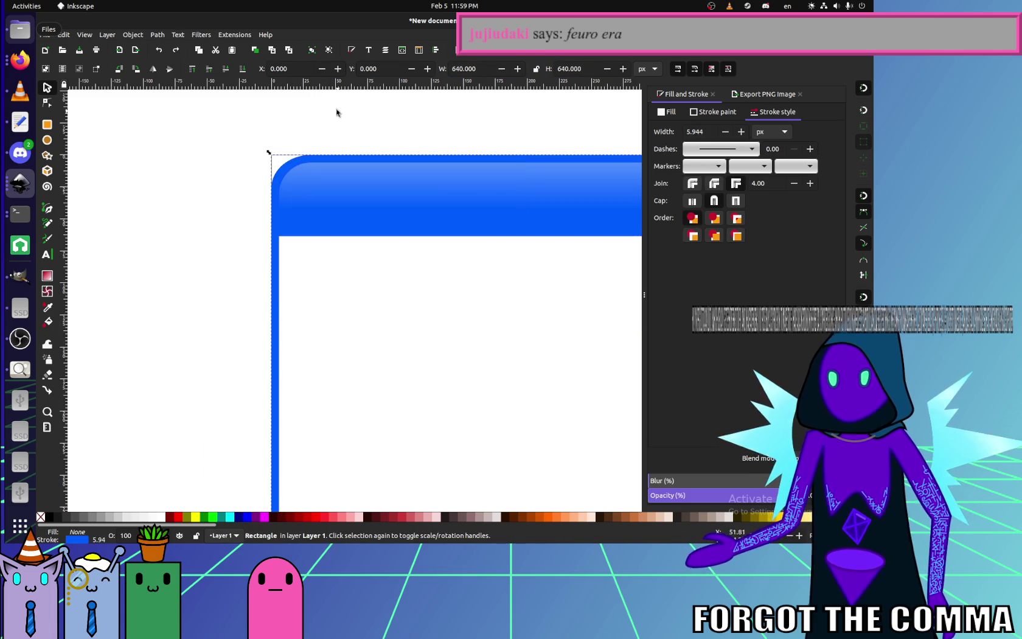
click(301, 172)
scroll(461, 191, right, 3)
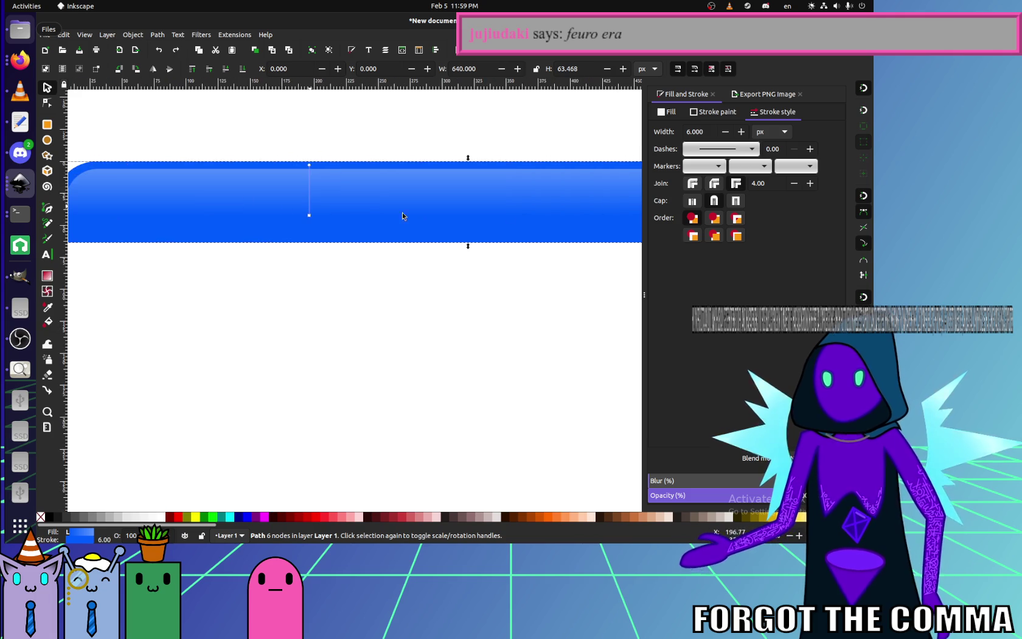
scroll(403, 212, right, 6)
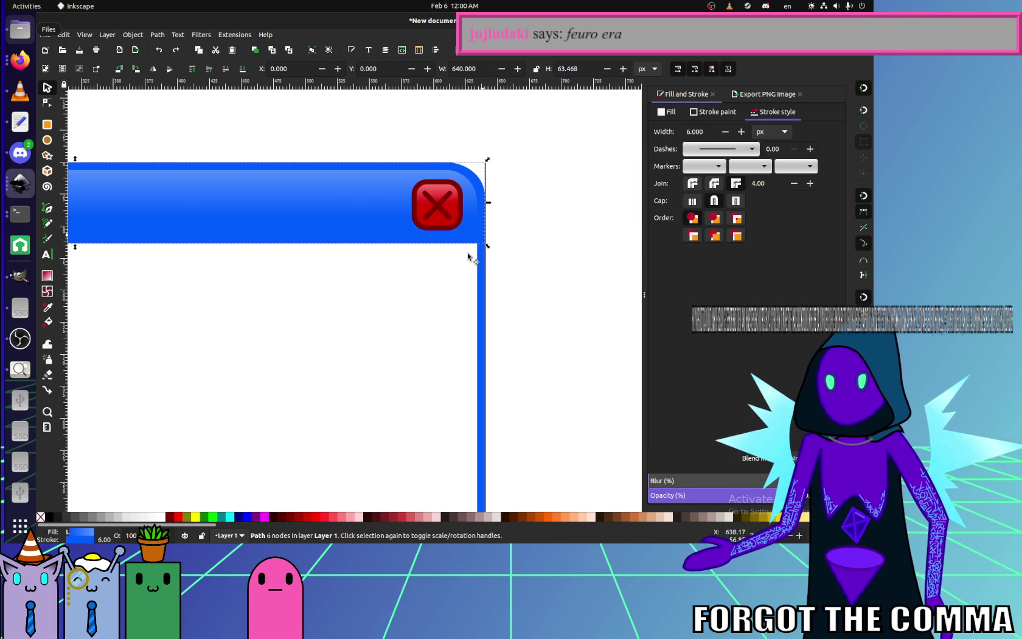
click(481, 272)
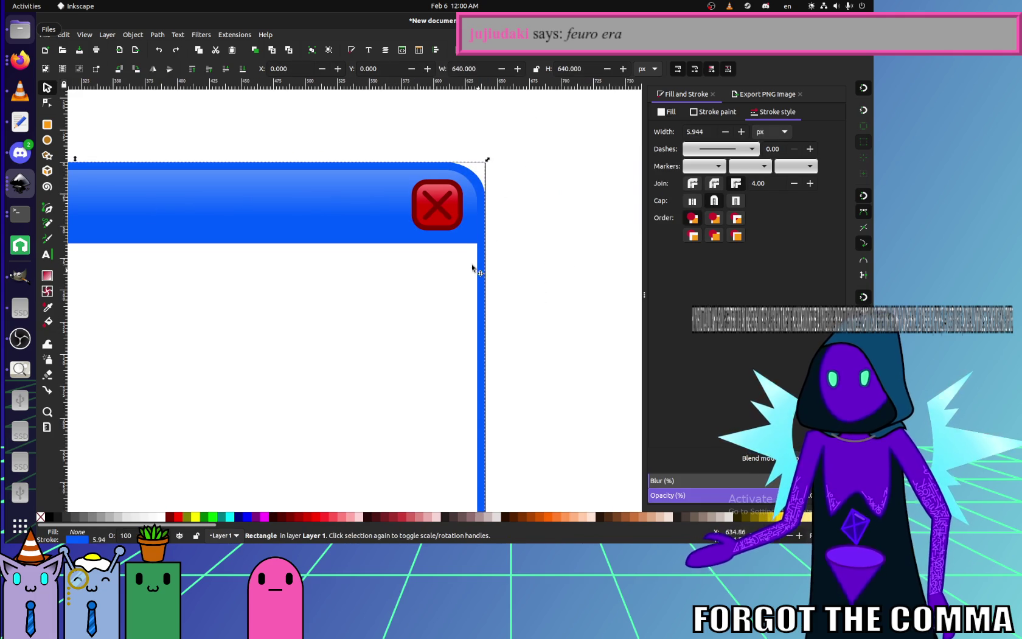
click(704, 131)
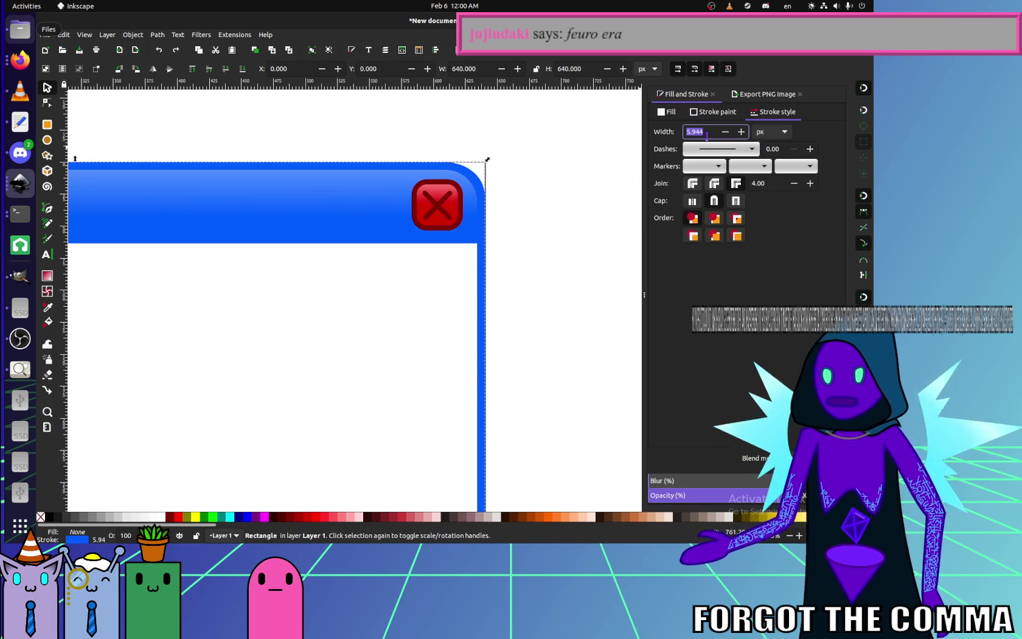
text(6)
key(Return)
- Position the window frame at X 0, Y 0 and size it 640 × 640
click(504, 351)
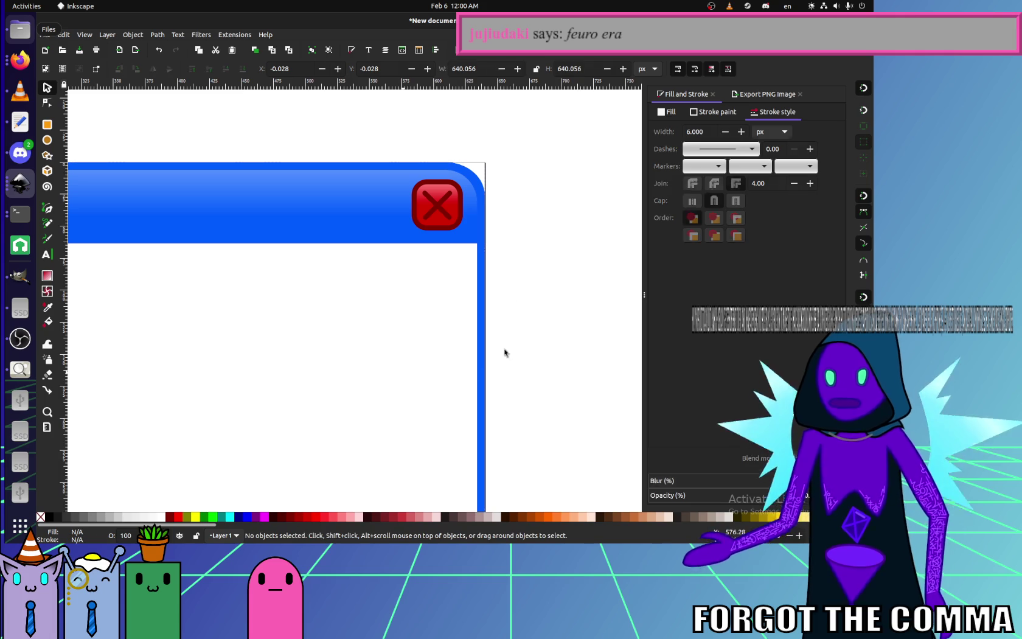
click(479, 277)
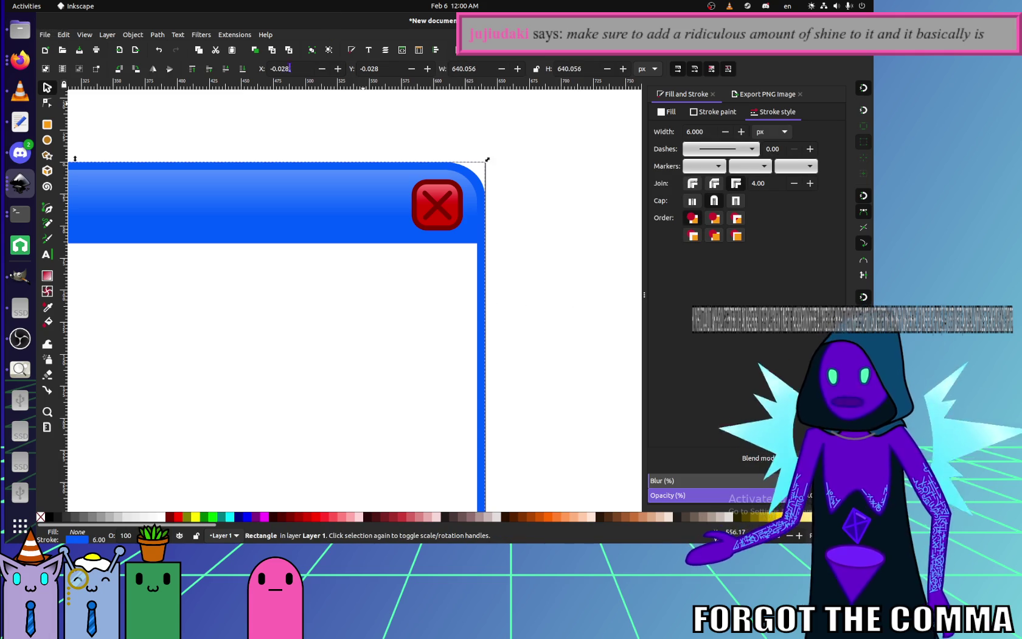
triple_click(287, 69)
text(0.000)
key(Return)
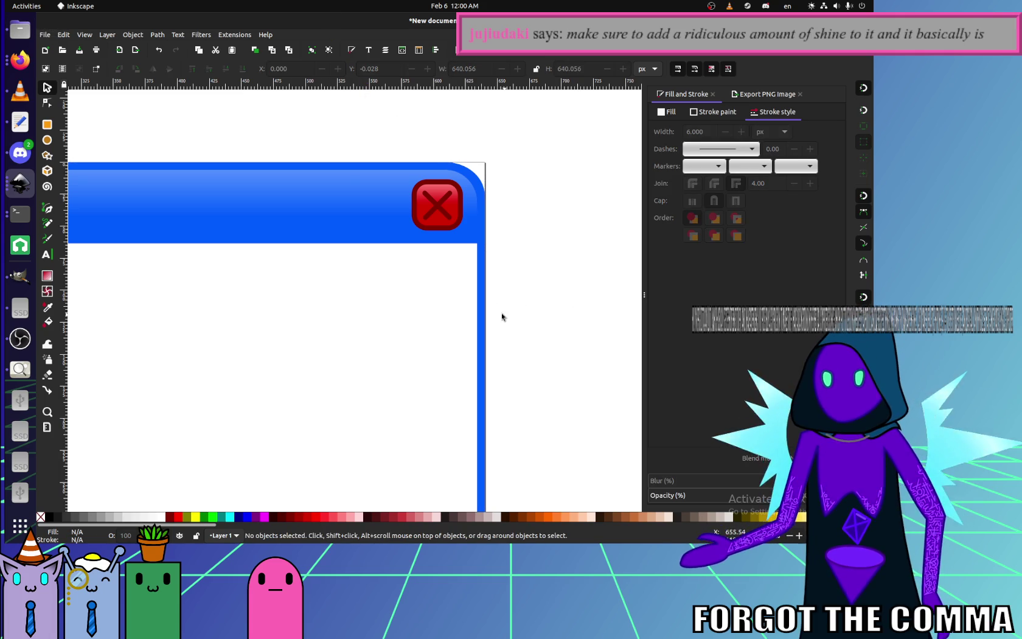
double_click(369, 70)
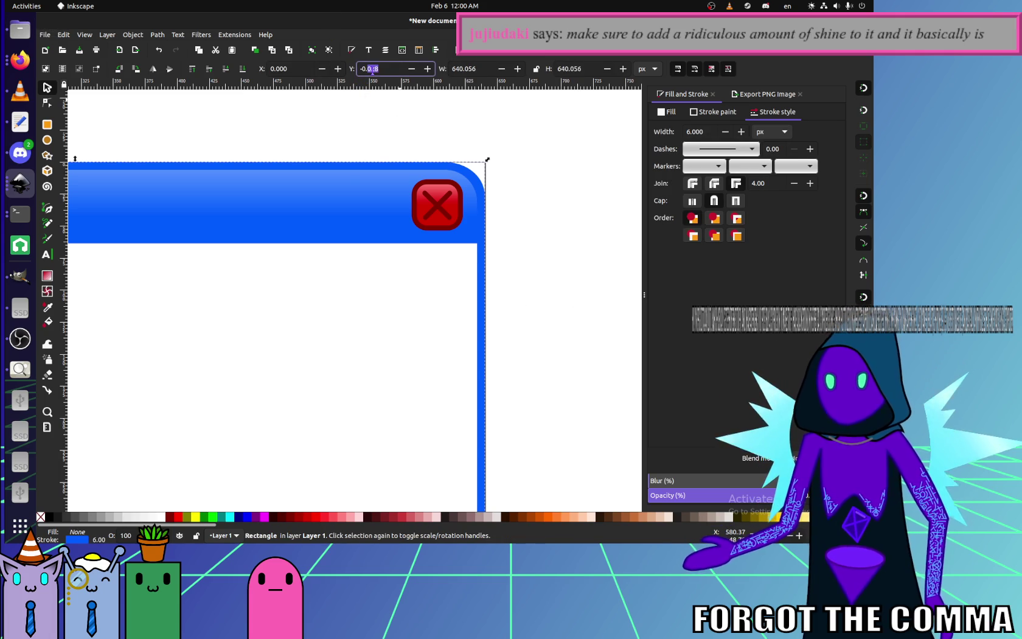
text(00)
click(482, 68)
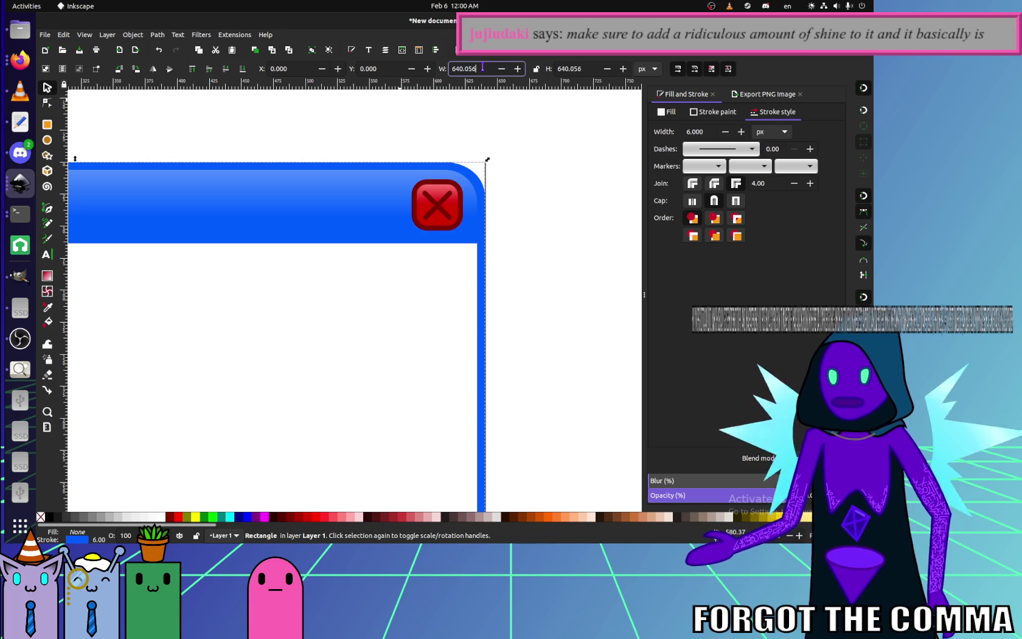
key(BackSpace)
key(BackSpace)
key(BackSpace)
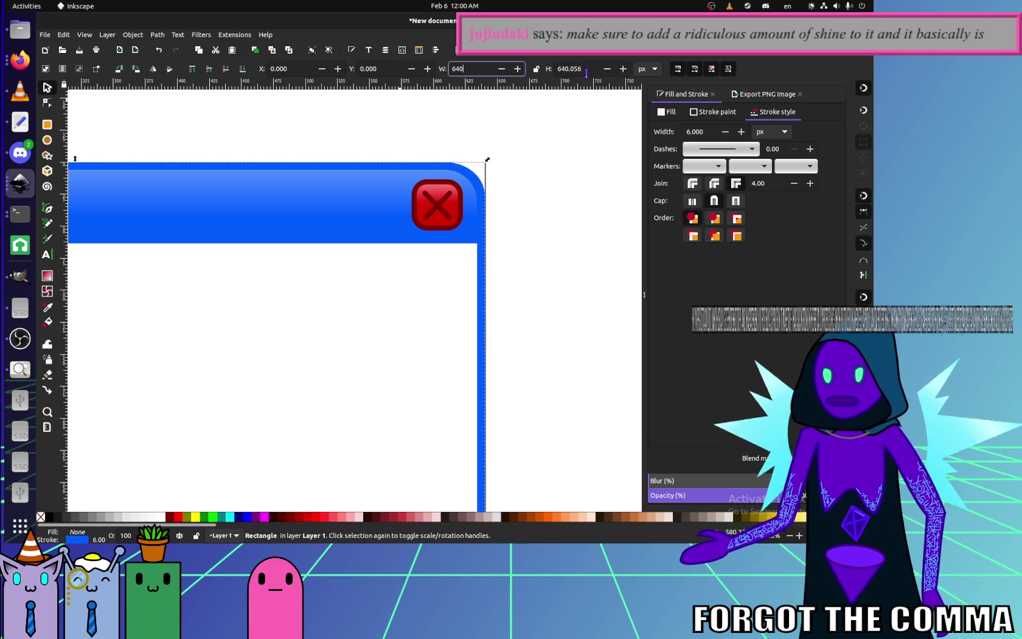
click(578, 68)
key(BackSpace)
key(Return)
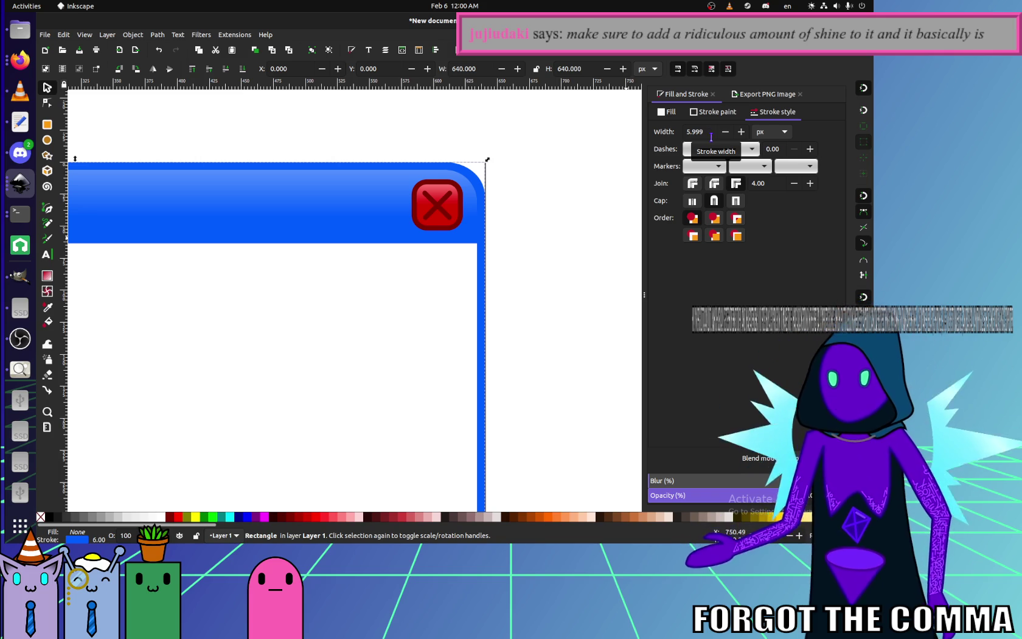
- Reapply the frame's 6 px outline and trim its width and height to exactly 640
double_click(697, 132)
text(6)
key(Return)
click(553, 131)
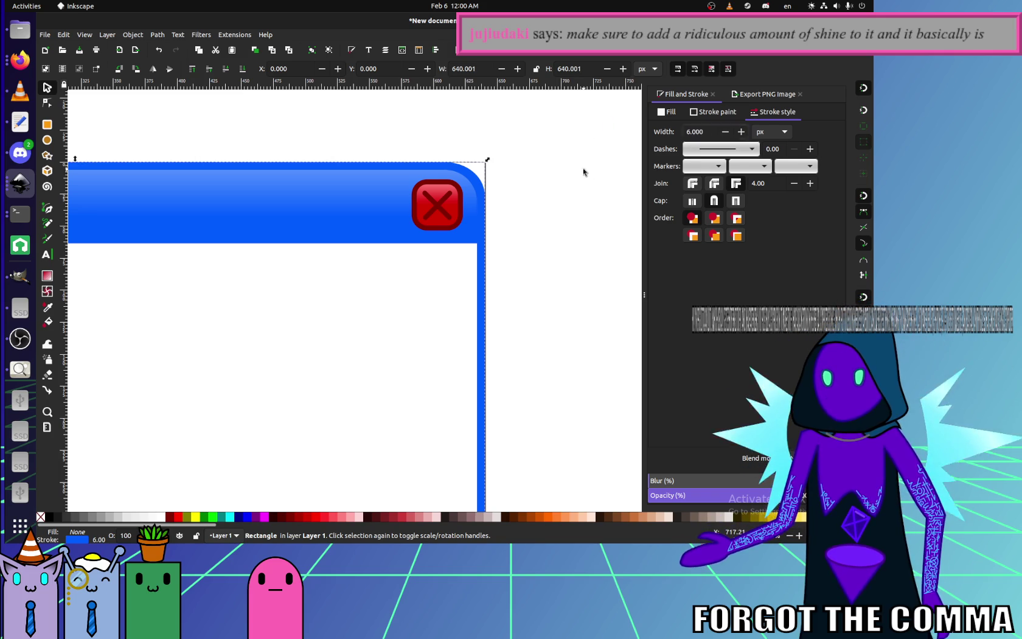
click(487, 321)
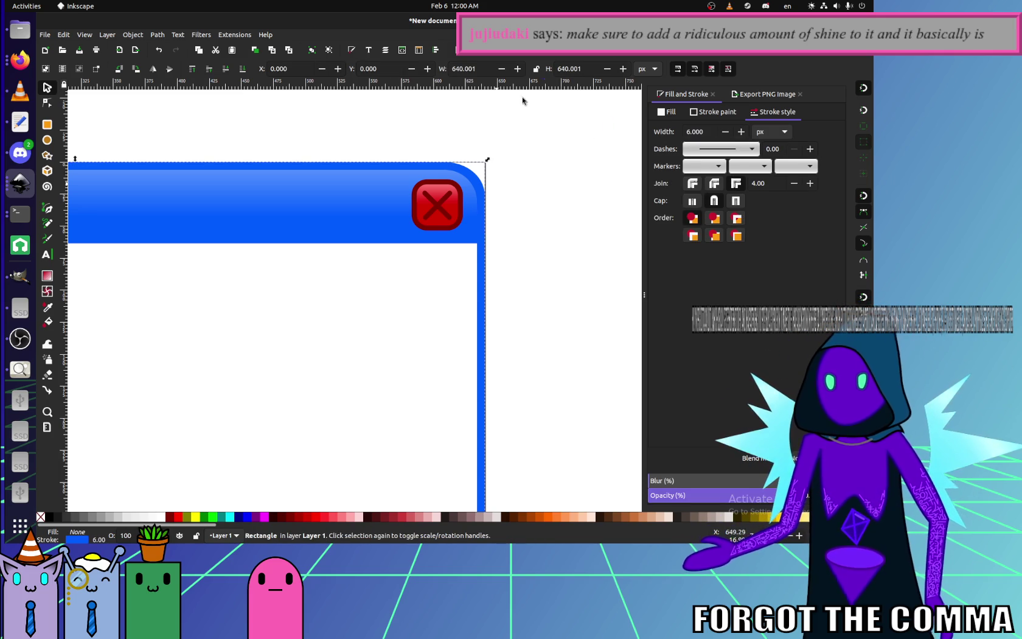
click(492, 69)
key(BackSpace)
click(584, 68)
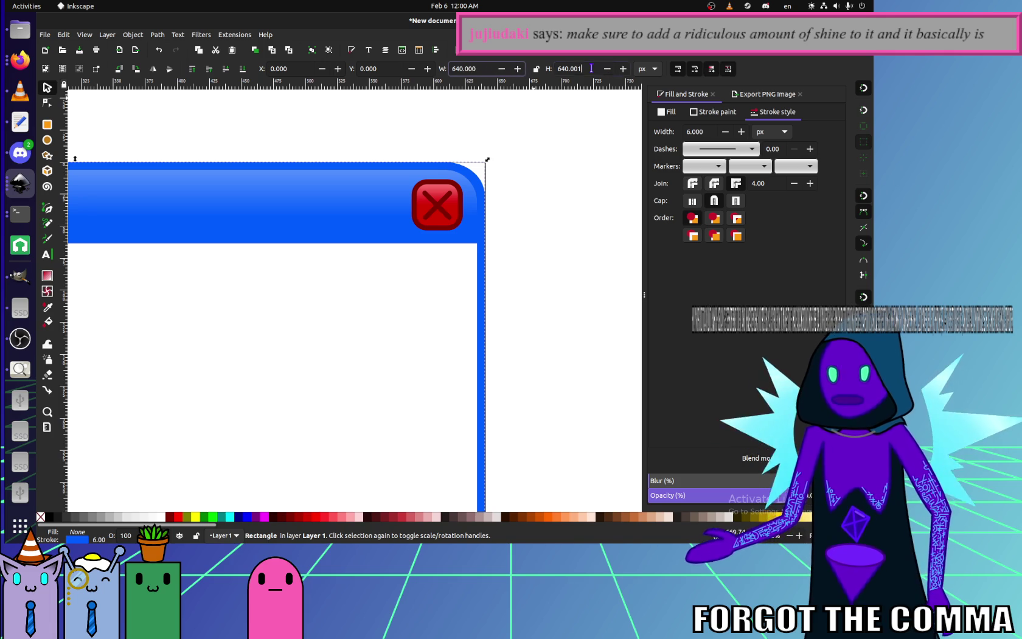
key(BackSpace)
key(BackSpace)
key(BackSpace)
key(Return)
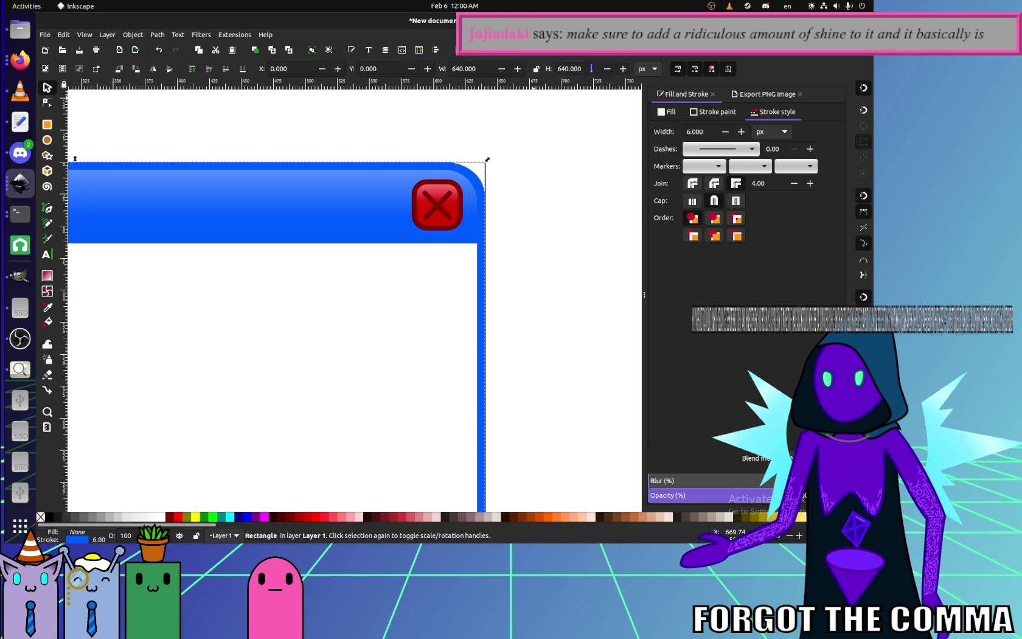
click(488, 331)
- Give the red close button a 4 px outline
click(482, 331)
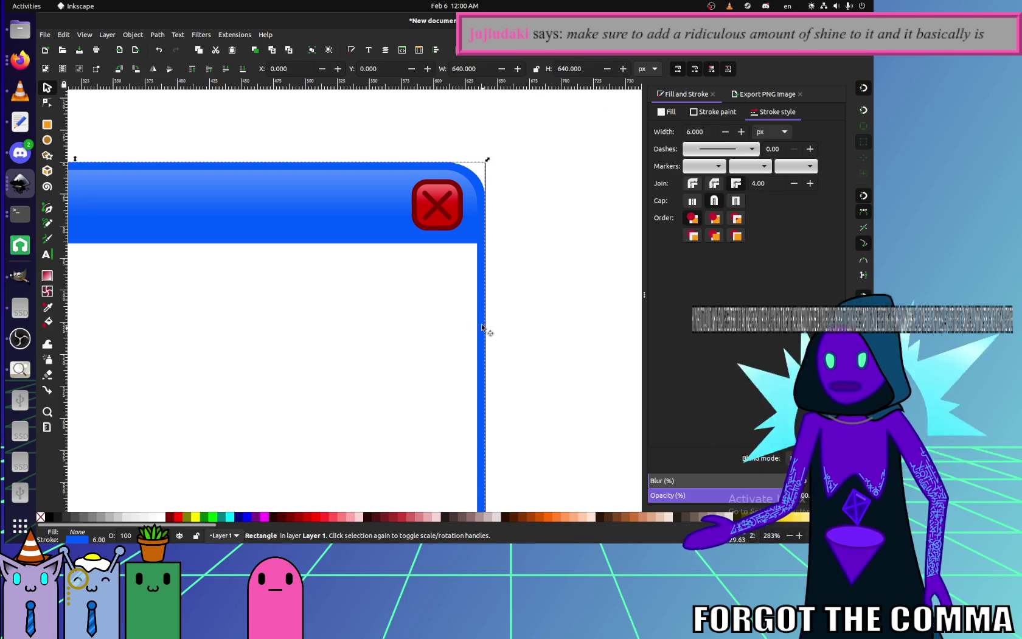
click(327, 351)
click(457, 213)
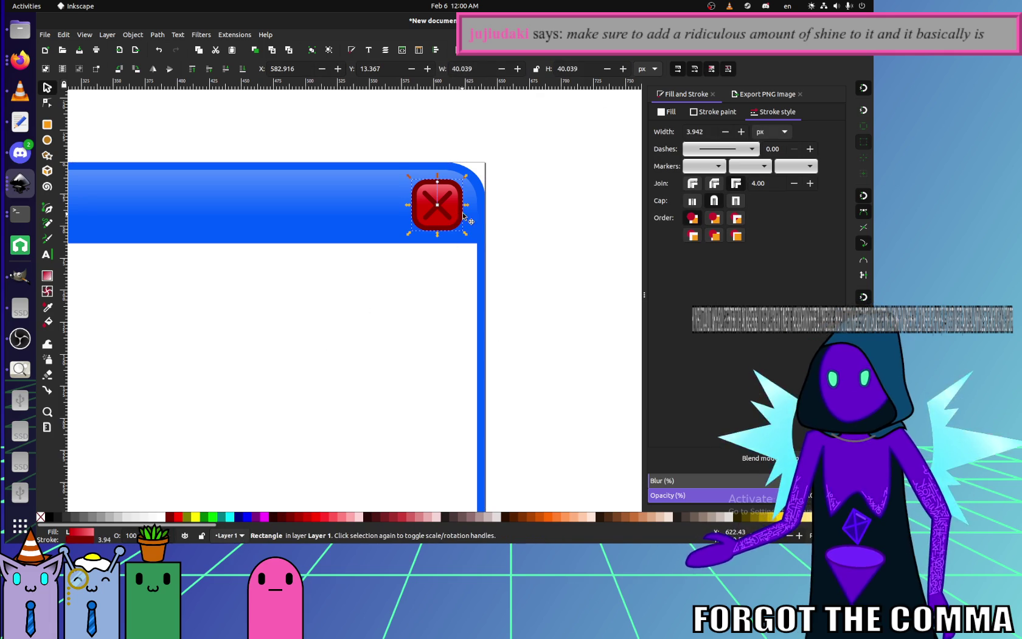
click(455, 198)
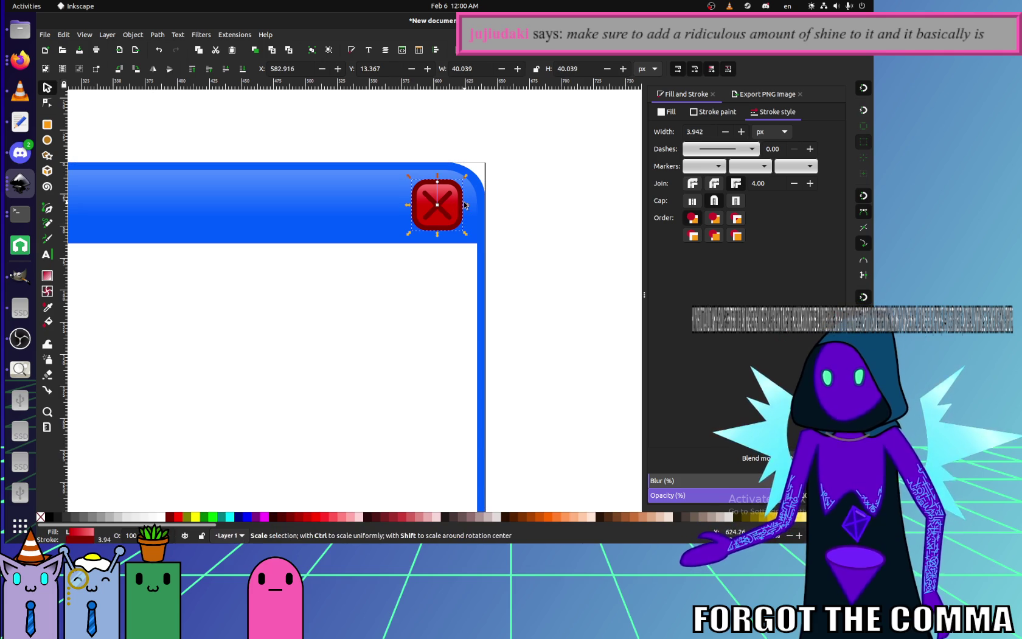
triple_click(700, 131)
text(4)
key(Return)
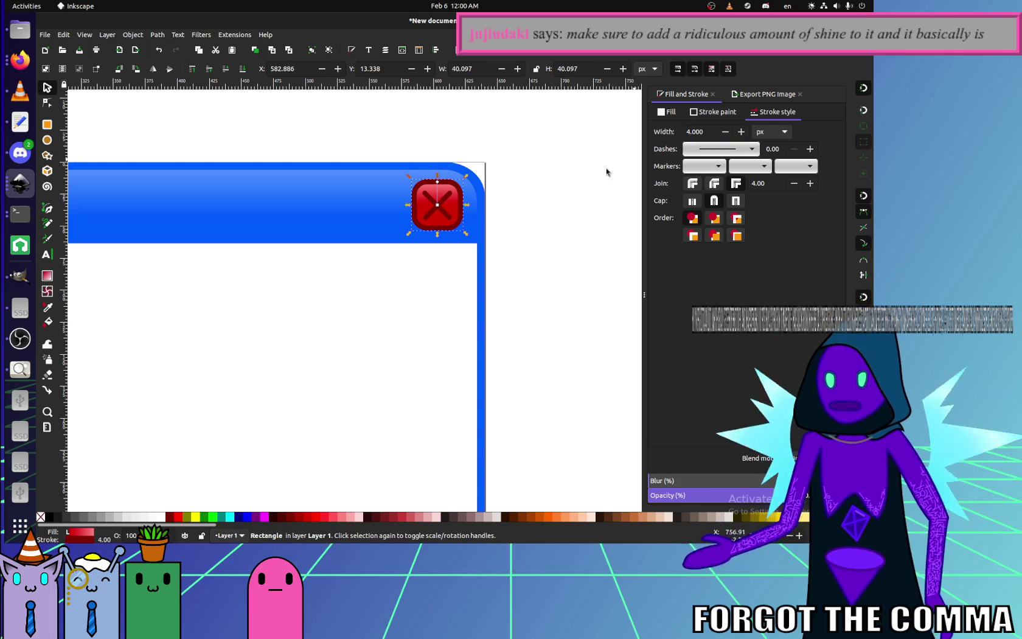
click(454, 227)
key(Escape)
scroll(444, 201, up, 3)
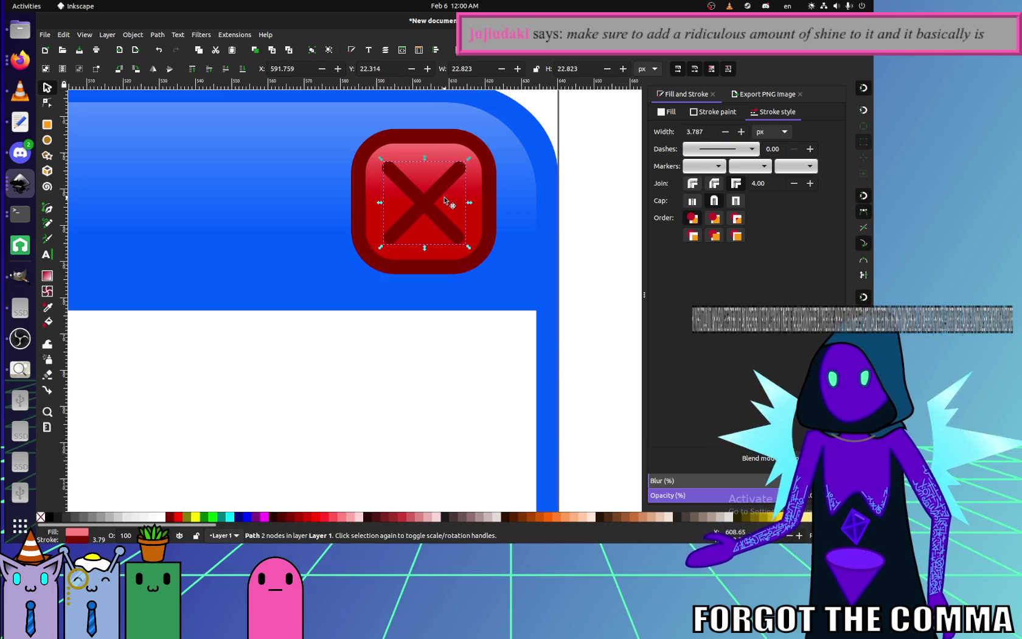
- Give the X a 4 px outline and keep it centred on the button
click(441, 183)
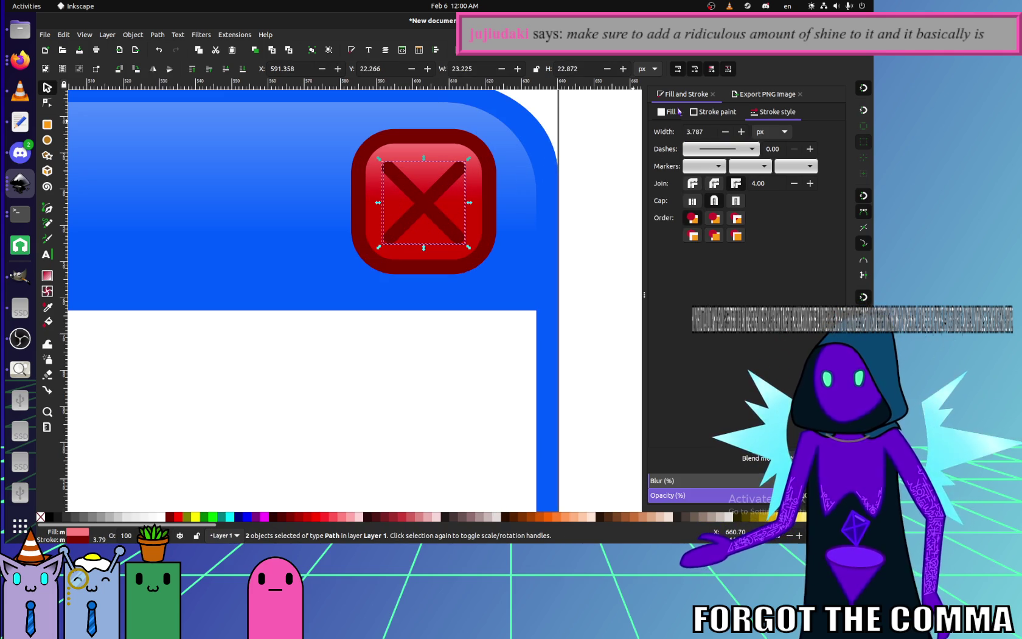
click(692, 132)
text(4)
key(Return)
click(407, 440)
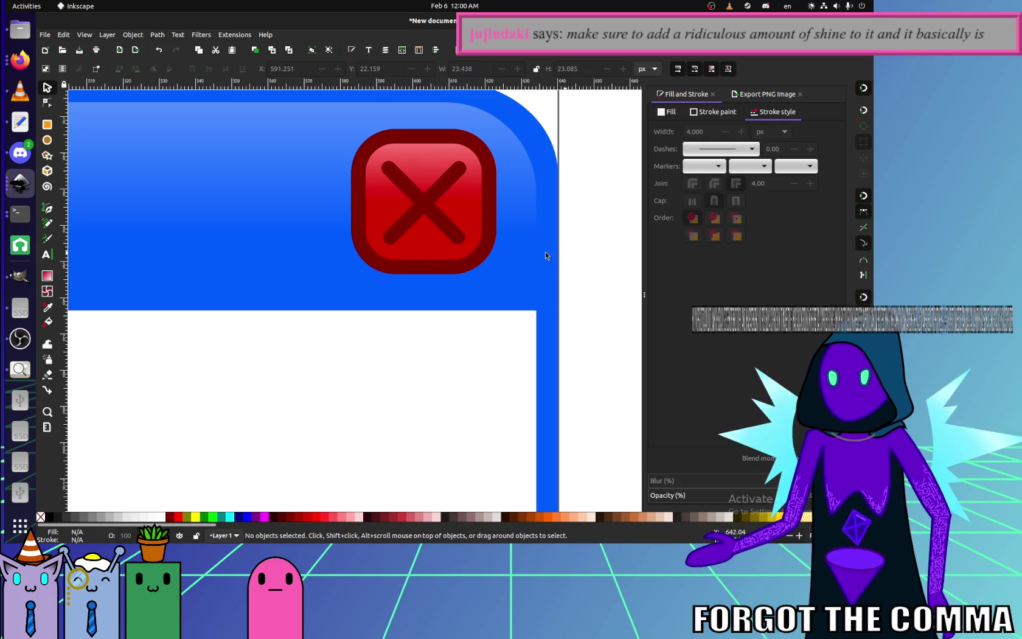
drag(404, 218, 458, 225)
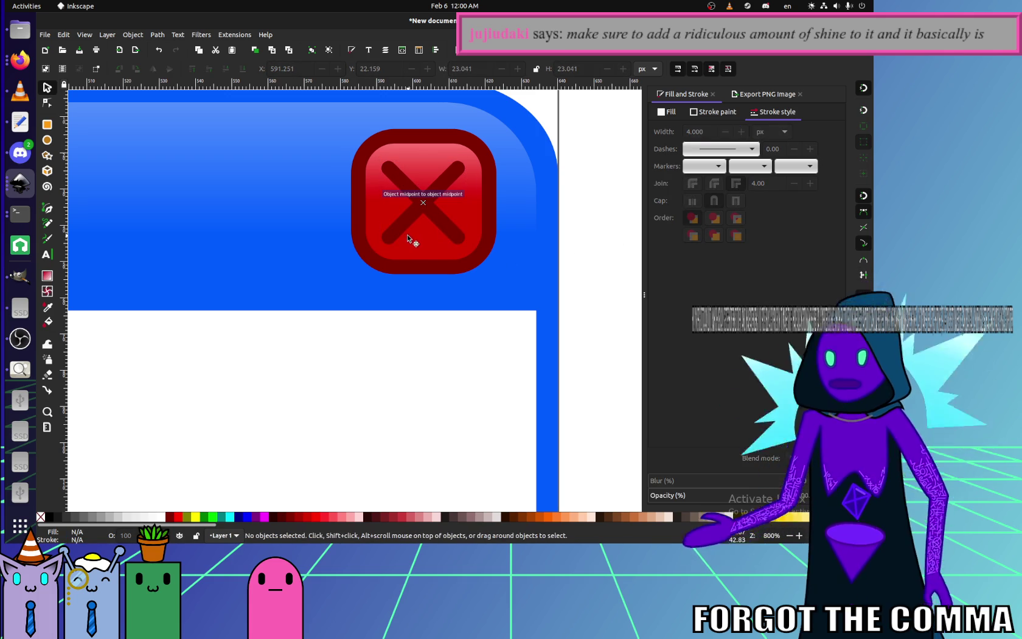
- Try palette greys on the X's fill, settling on a 30% grey
shift+click(461, 234)
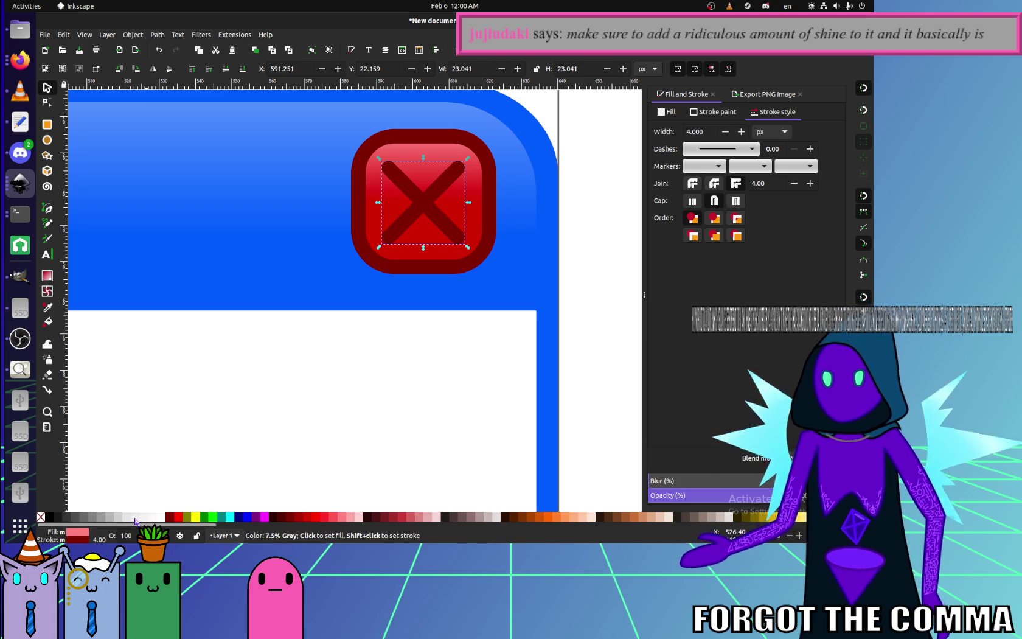
click(136, 518)
click(126, 517)
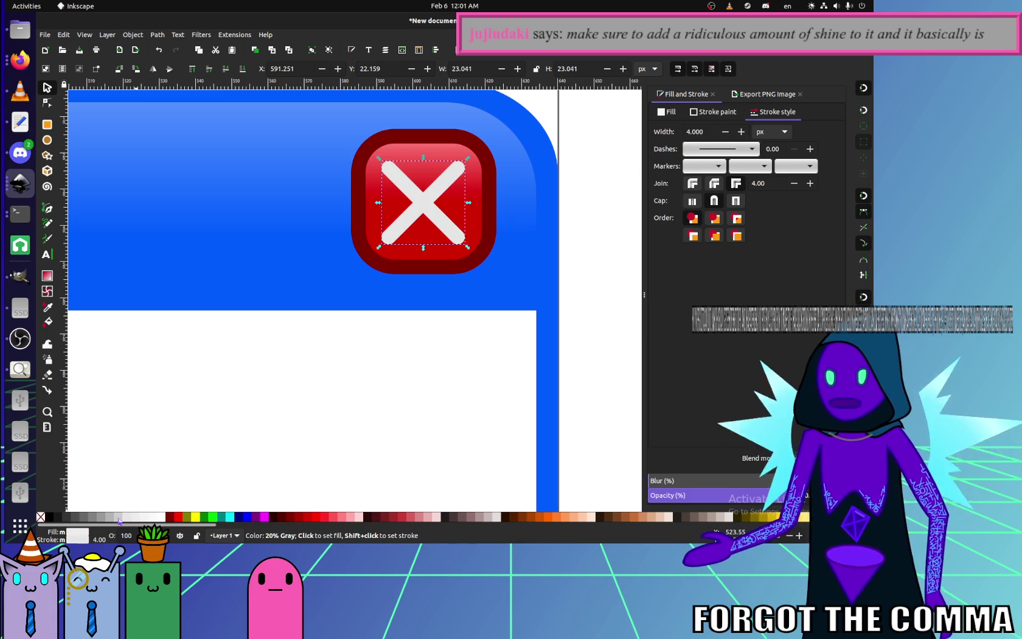
click(116, 518)
click(108, 518)
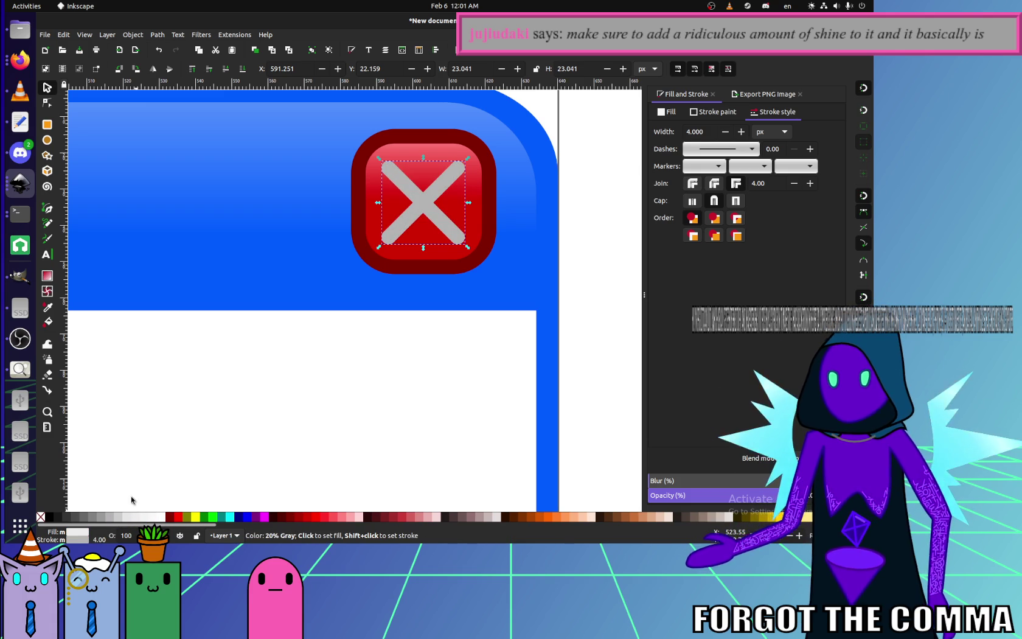
key(Escape)
scroll(319, 359, down, 8)
scroll(347, 306, up, 2)
scroll(387, 284, up, 2)
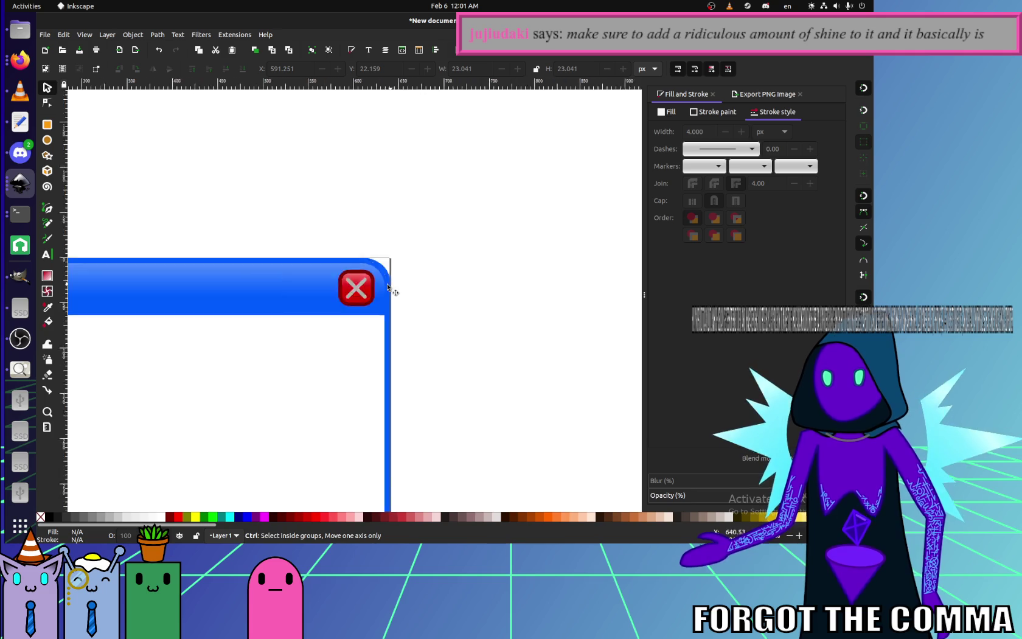
scroll(388, 284, up, 2)
scroll(370, 301, up, 1)
scroll(373, 301, up, 3)
- Create a radial gradient on the X, stretching its radii to the arms' ends
click(471, 321)
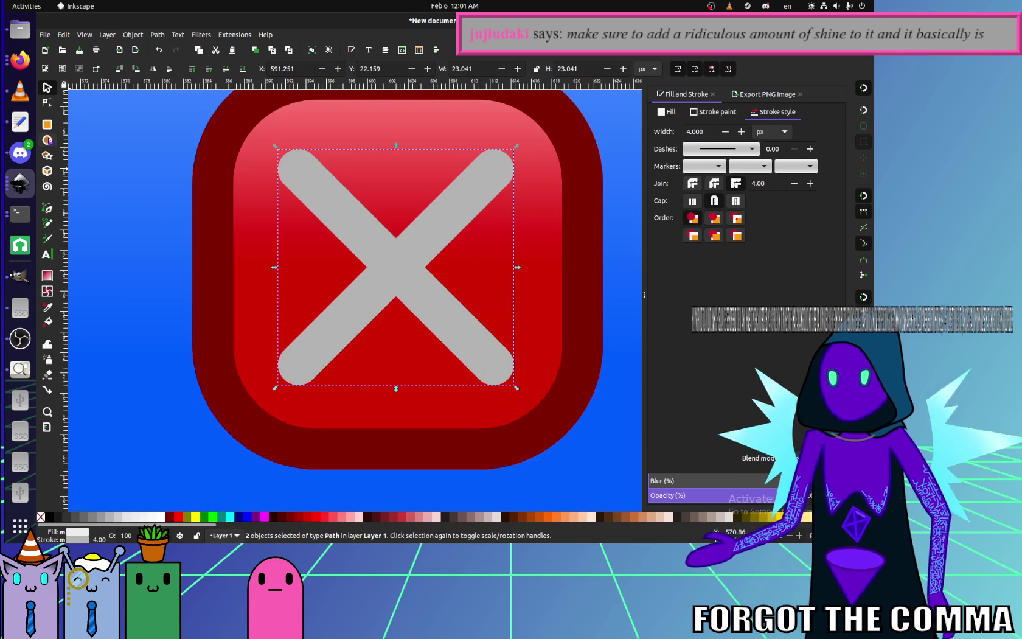
click(48, 276)
click(78, 69)
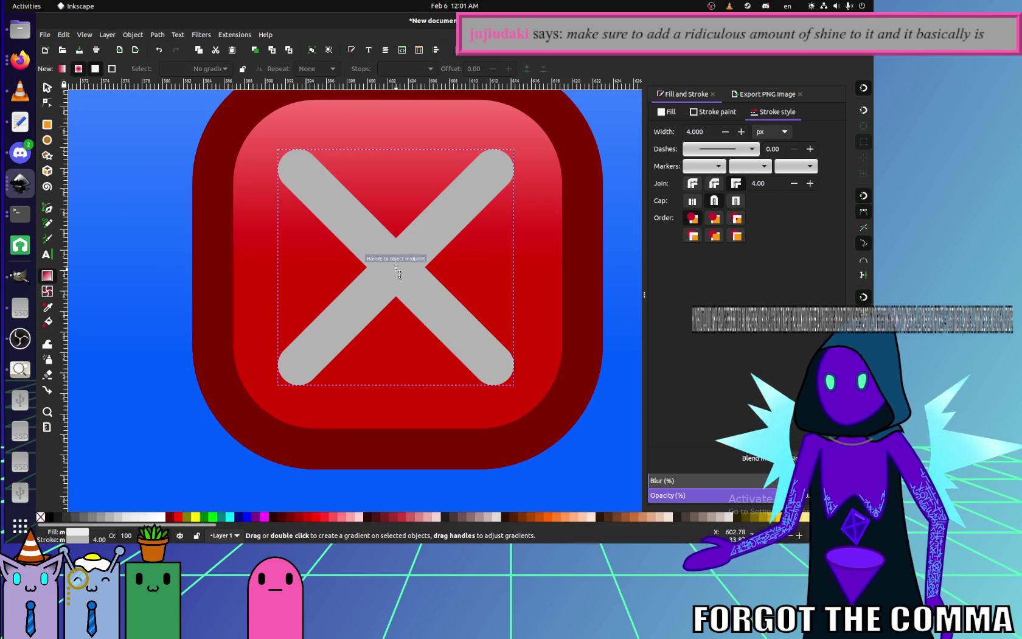
click(865, 196)
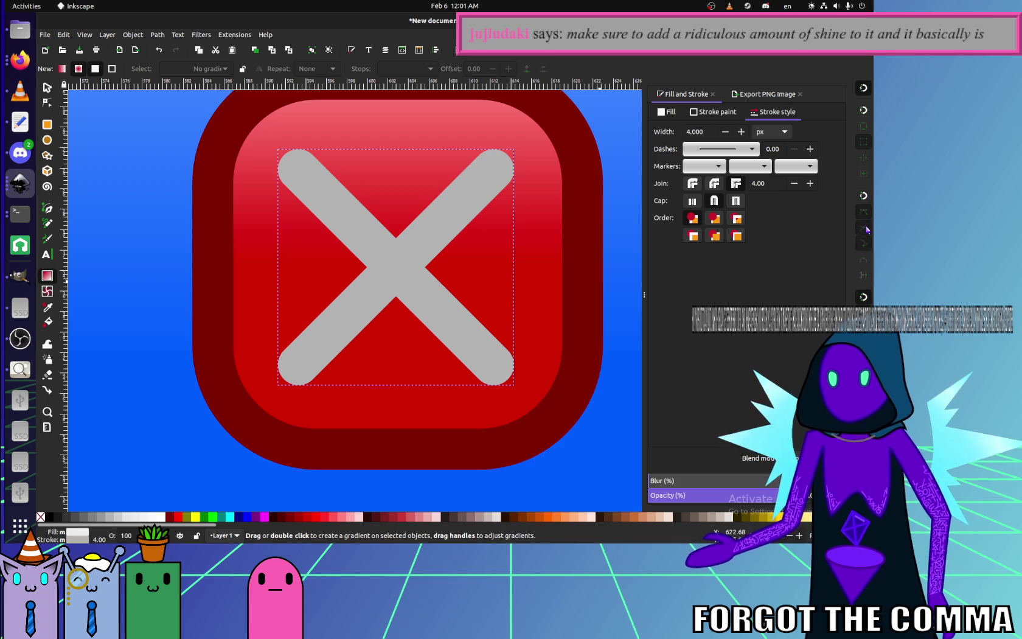
click(865, 198)
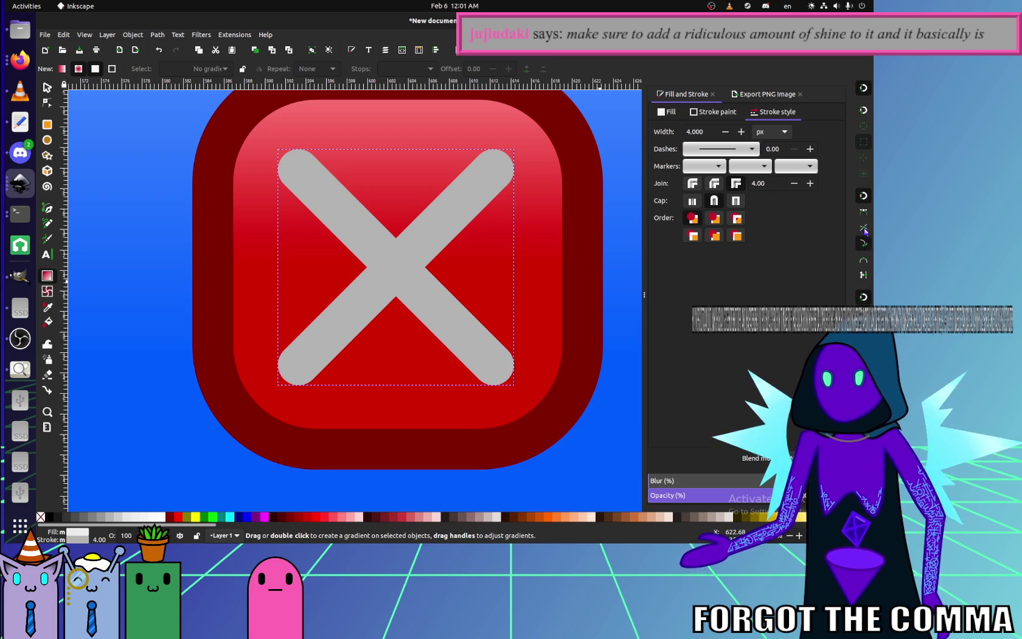
click(865, 229)
mouse_move(390, 271)
mouse_down()
mouse_move(496, 268)
mouse_move(412, 294)
mouse_move(414, 369)
mouse_move(549, 380)
mouse_move(384, 358)
mouse_move(320, 365)
mouse_move(340, 348)
mouse_move(321, 365)
mouse_up()
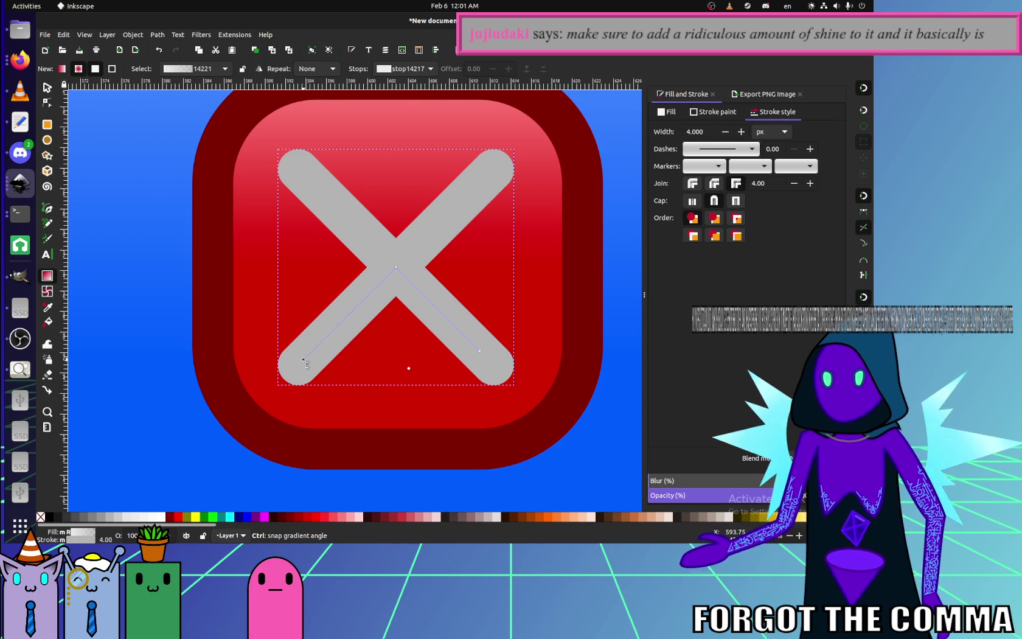
drag(335, 334, 312, 353)
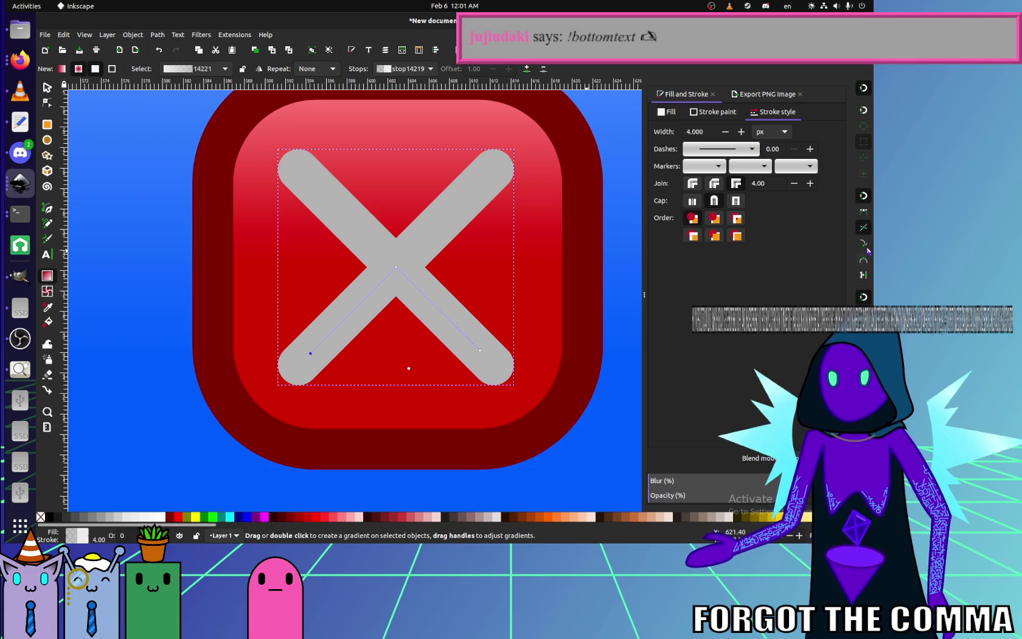
drag(310, 353, 292, 373)
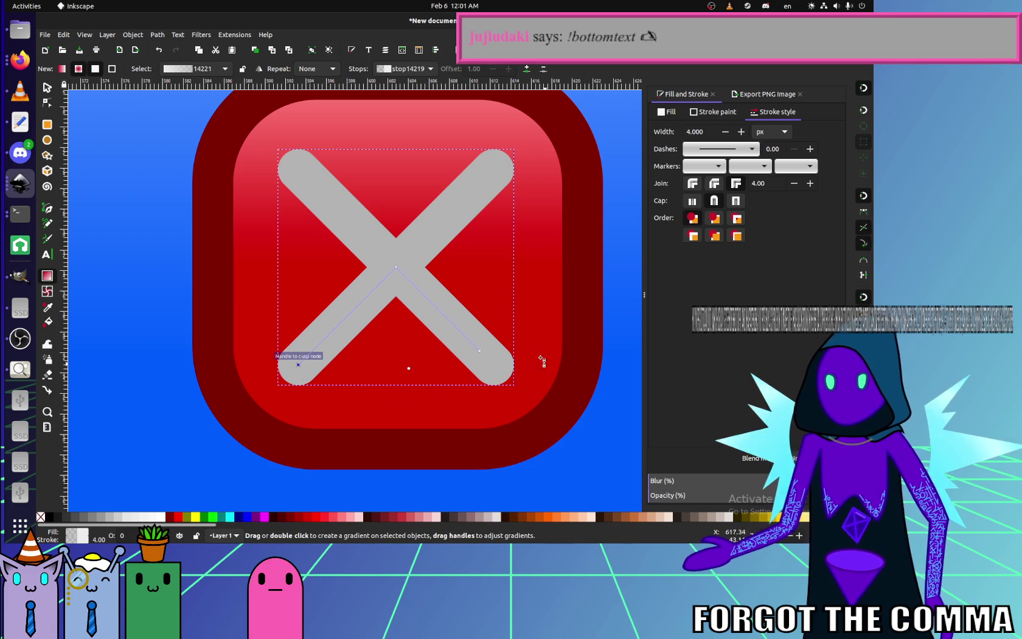
drag(479, 351, 493, 365)
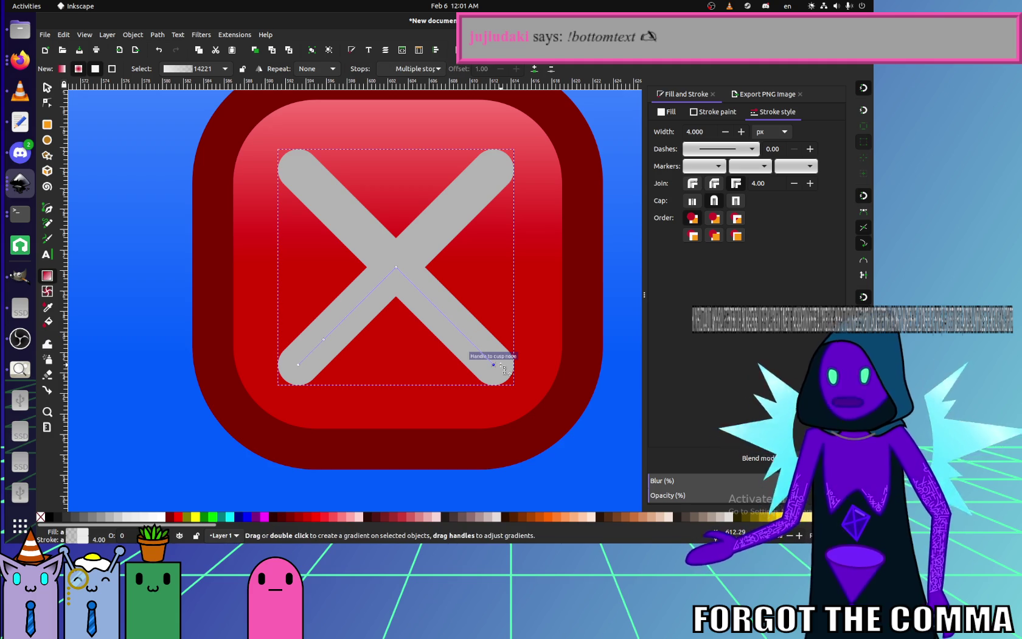
click(449, 389)
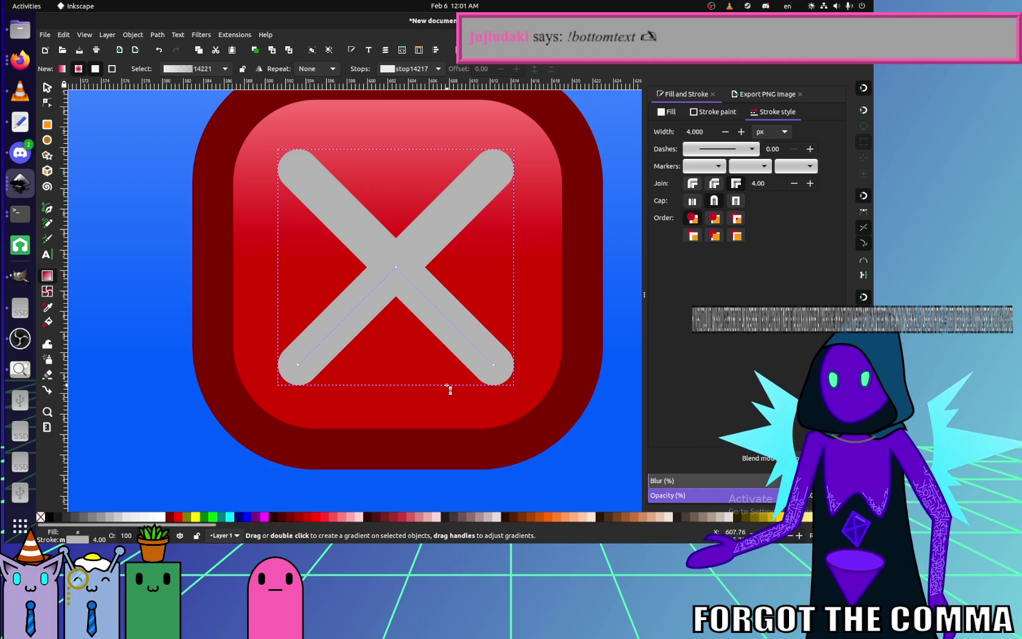
- Make the gradient's centre white and its end stop a fully opaque 40% grey
click(396, 267)
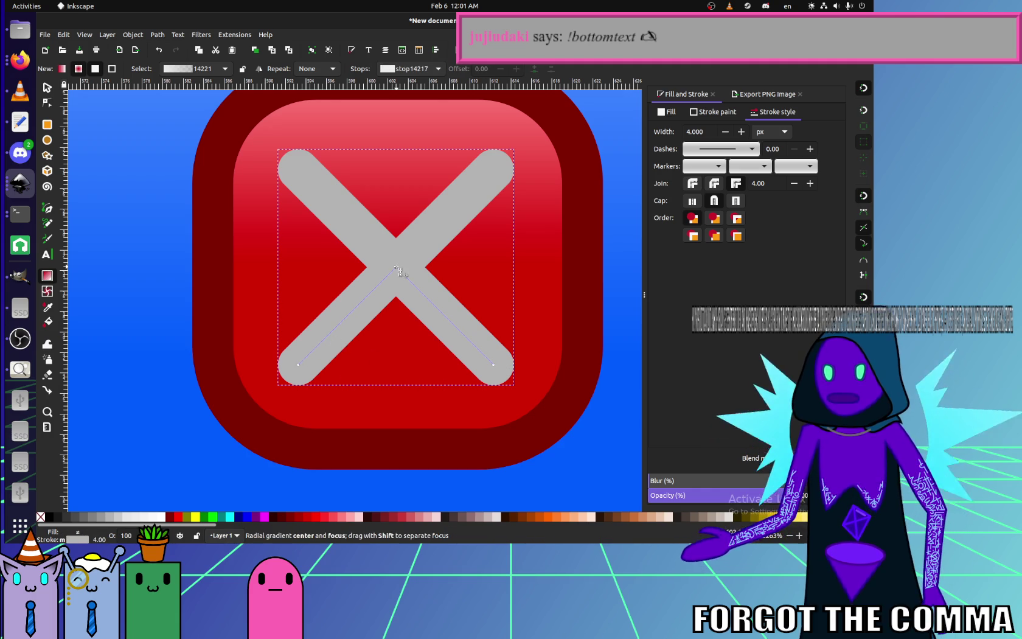
click(164, 518)
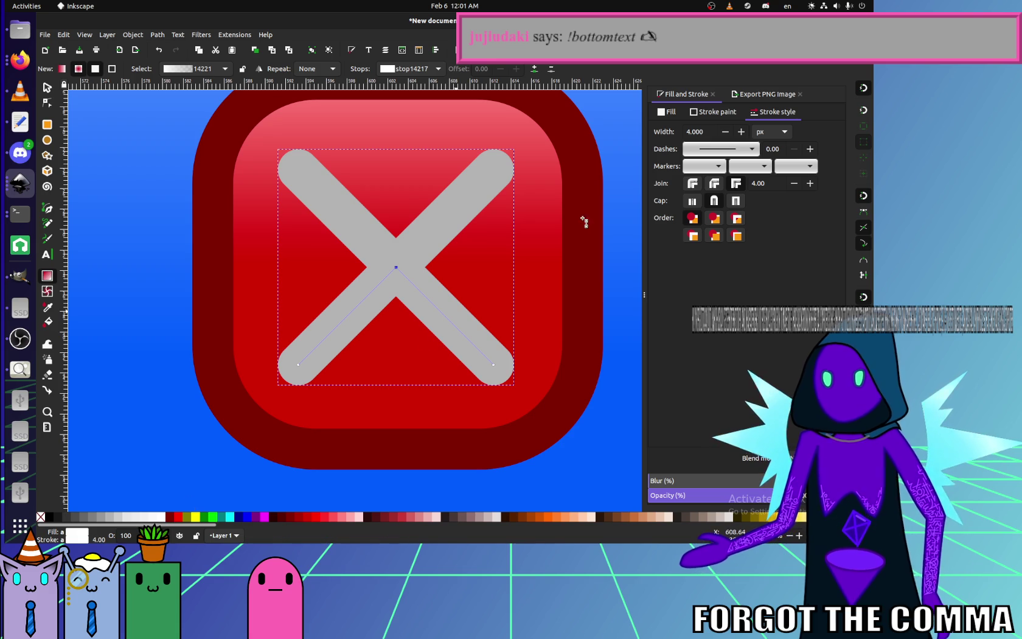
click(691, 112)
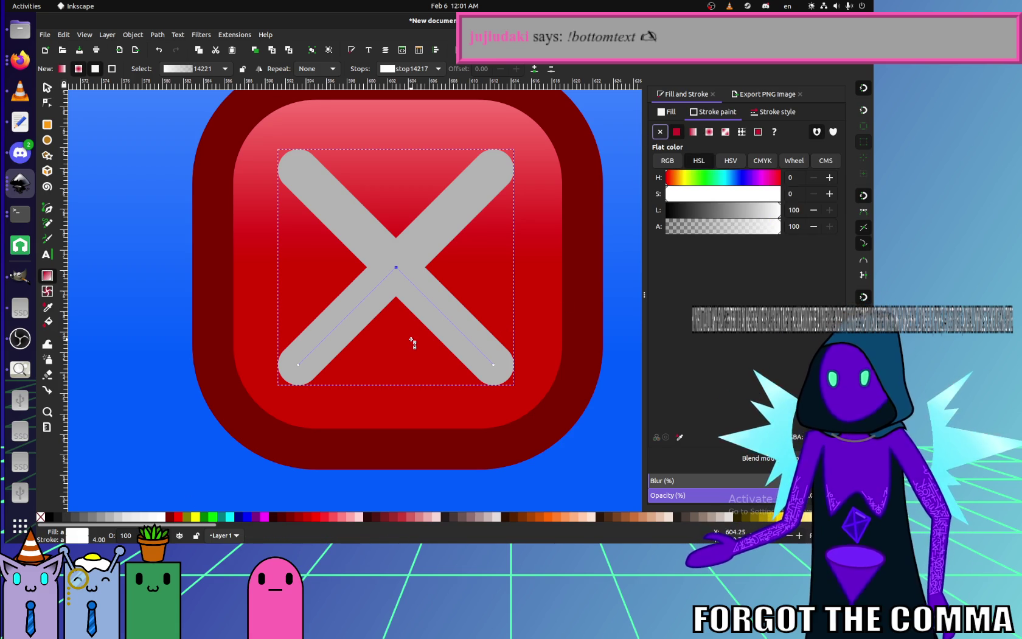
click(299, 365)
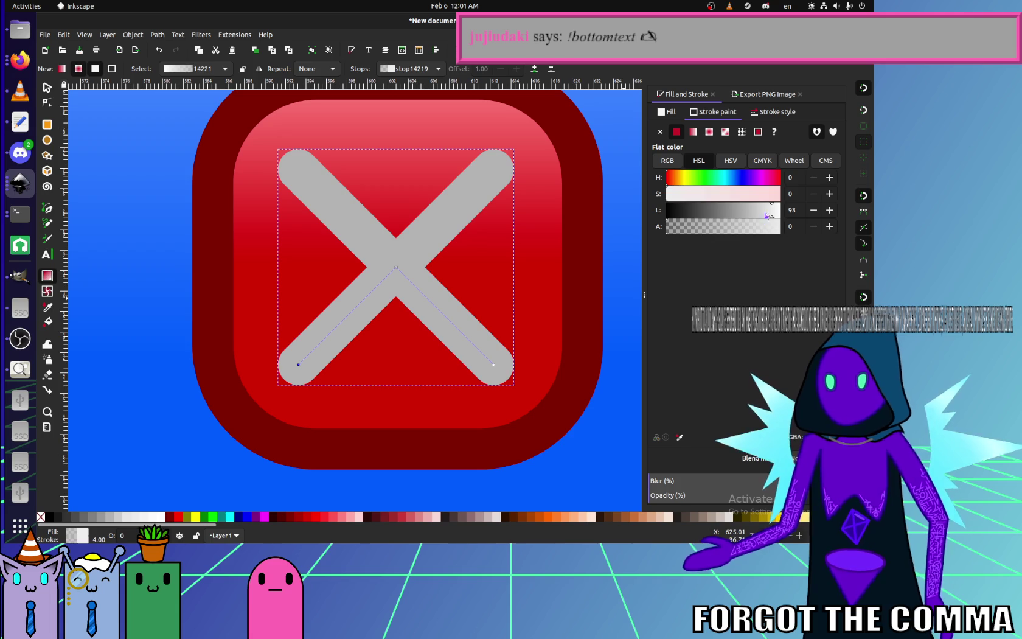
drag(767, 216, 810, 212)
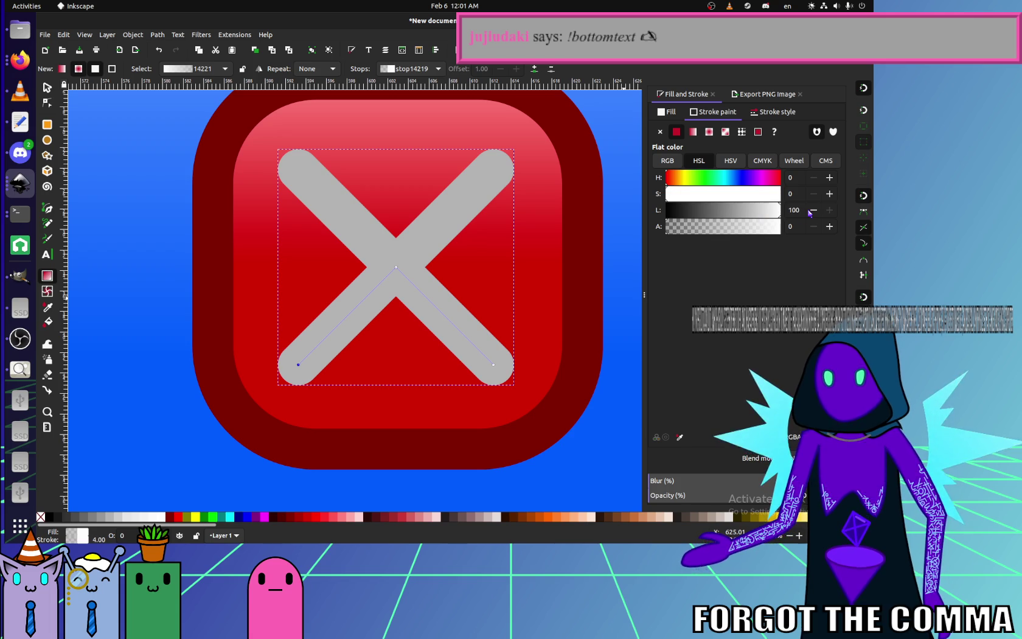
click(320, 377)
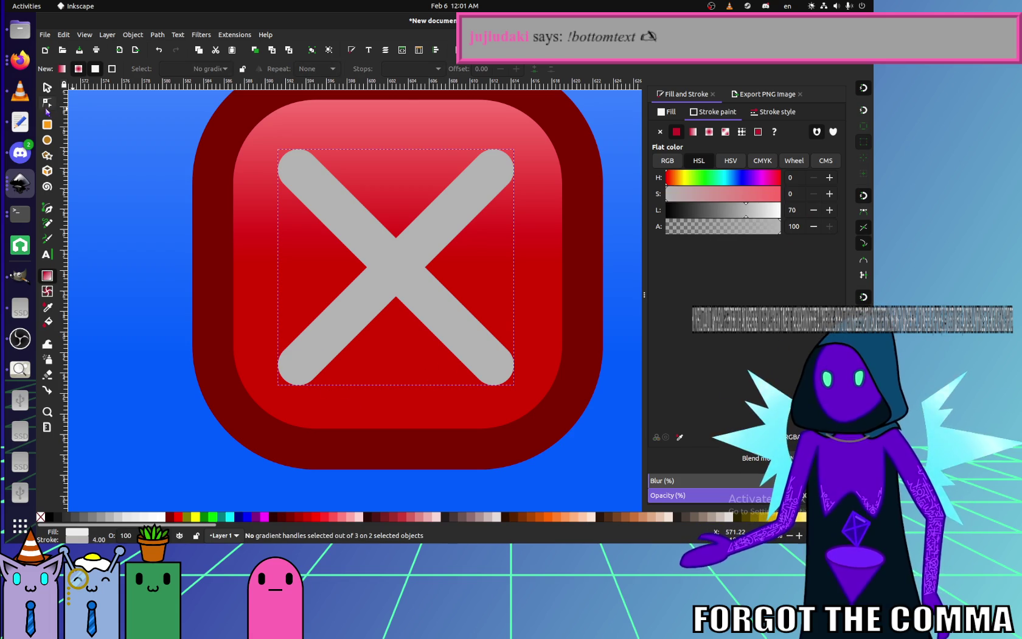
click(457, 346)
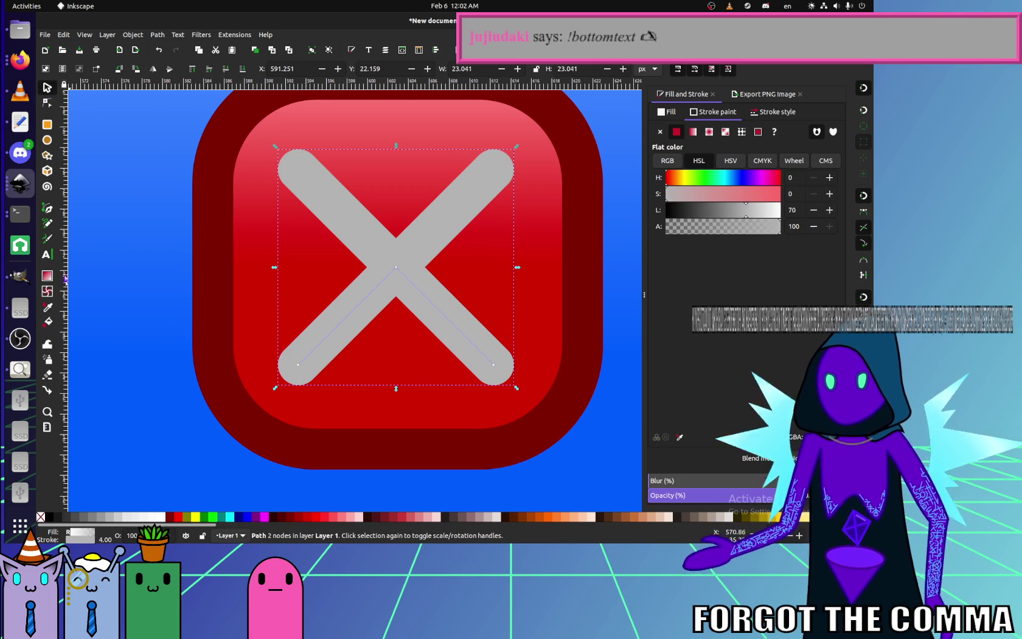
click(298, 364)
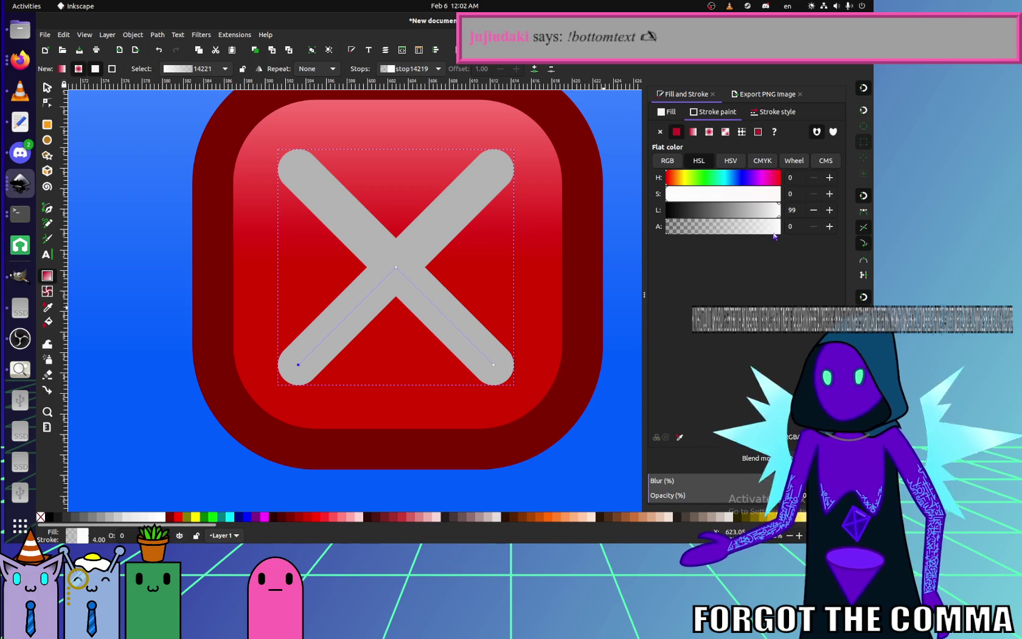
drag(774, 231, 827, 234)
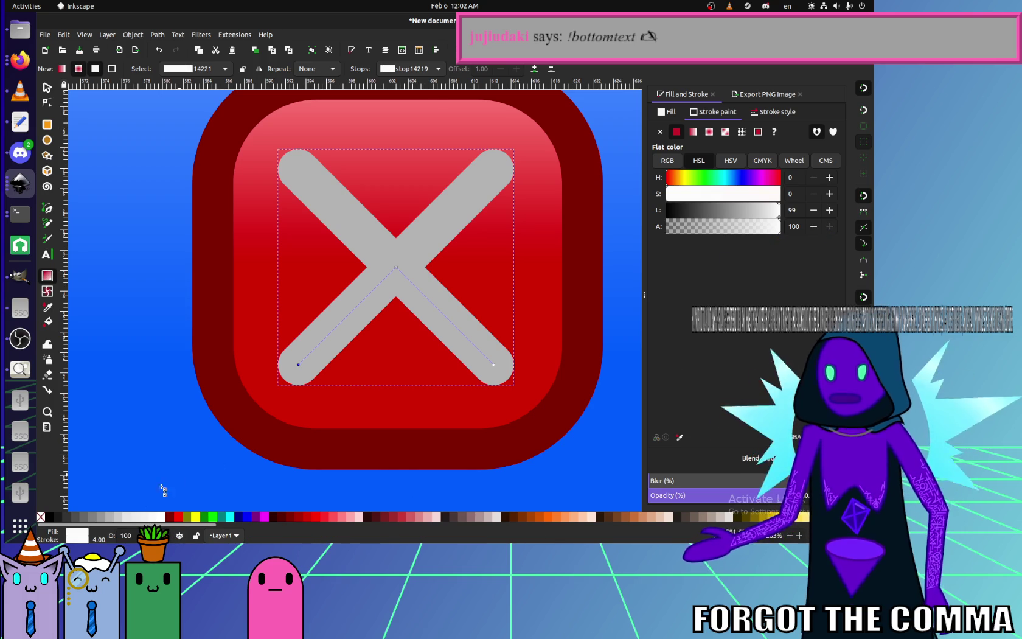
click(93, 517)
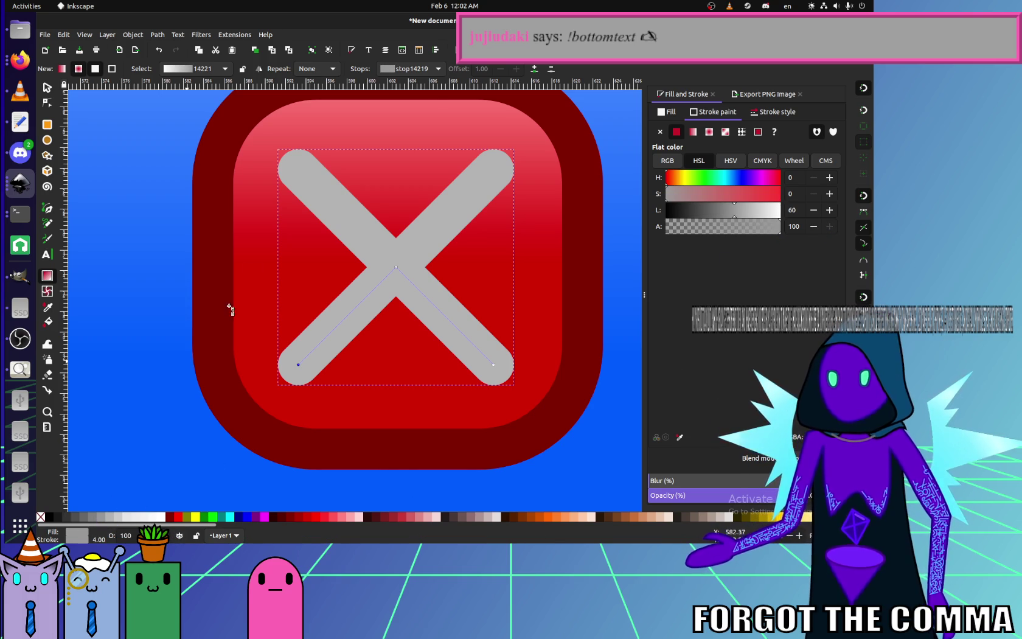
click(313, 203)
- Set the X's stroke paint to the radial gradient 14221
key(s)
click(292, 168)
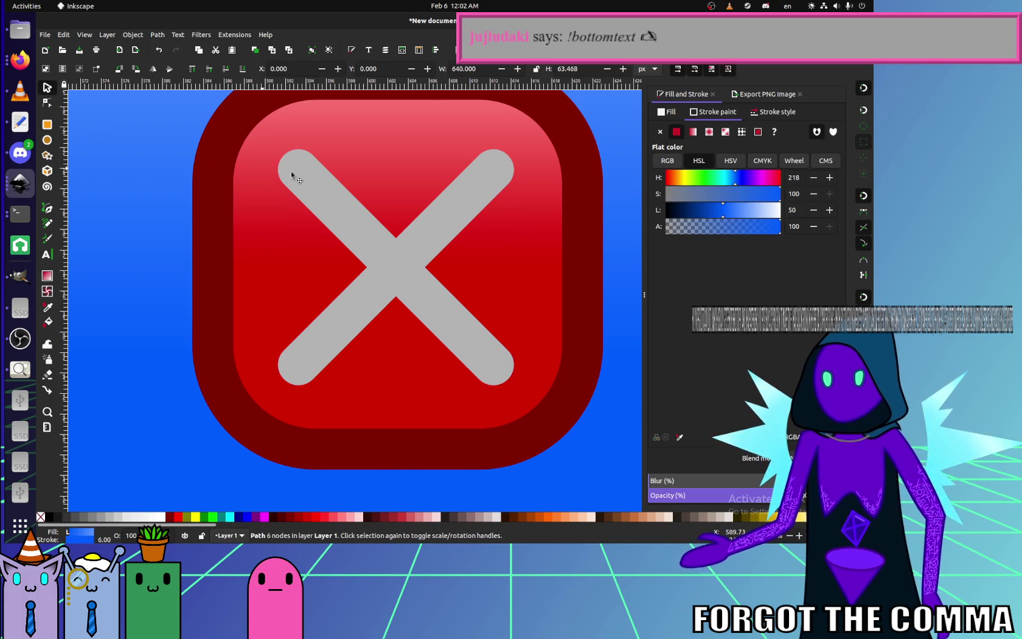
click(354, 222)
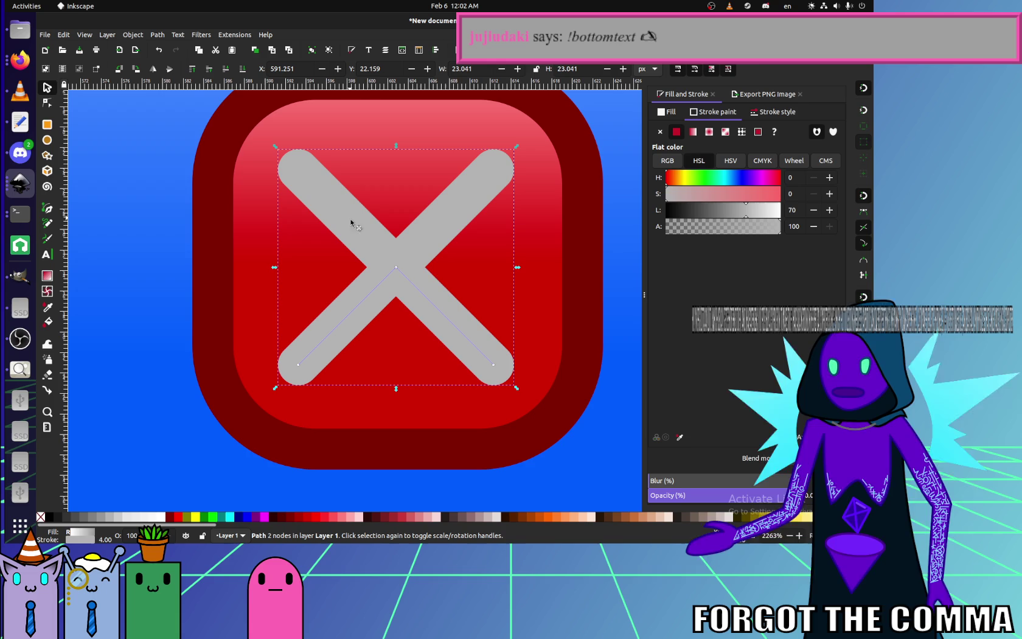
click(709, 133)
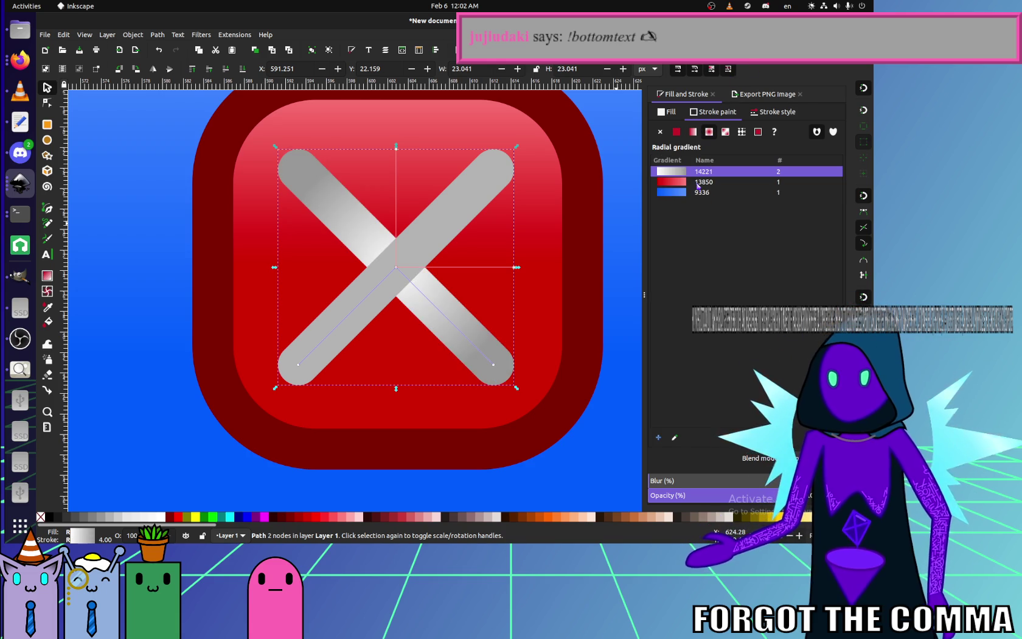
key(ctrl+z)
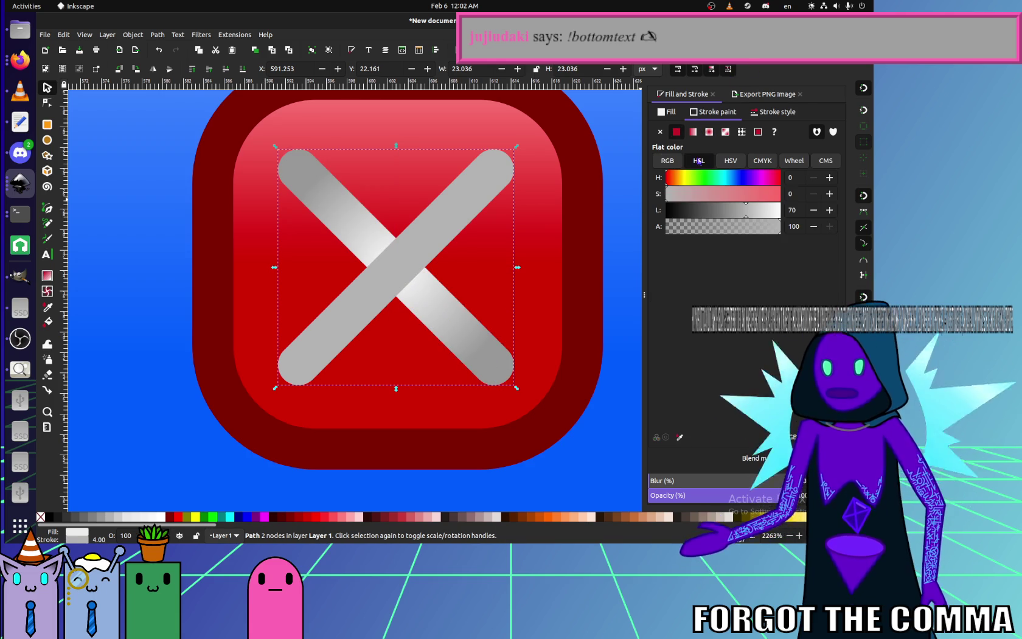
click(697, 132)
click(702, 181)
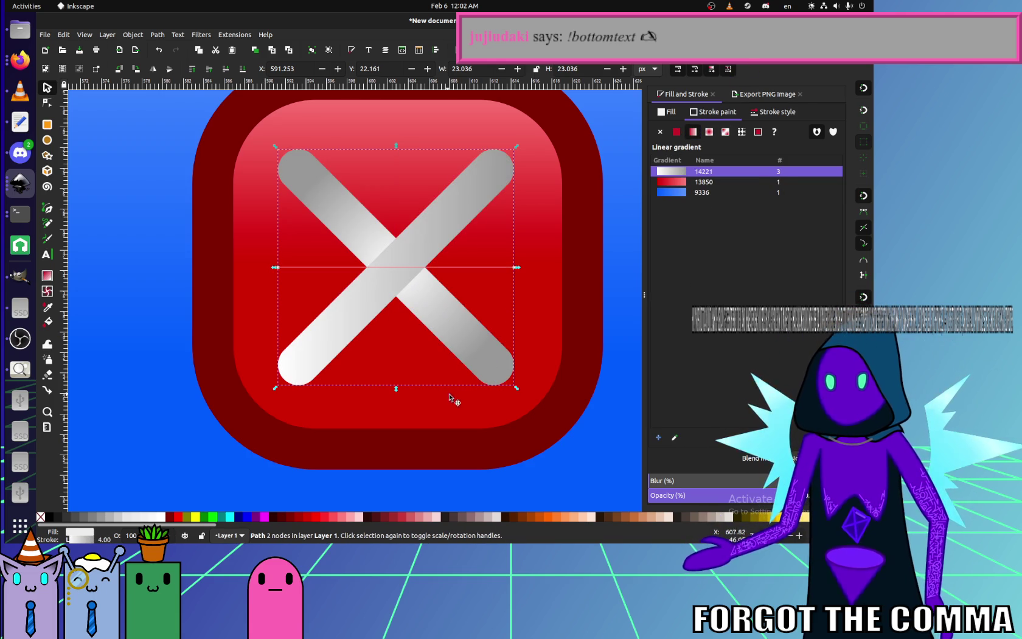
click(708, 132)
scroll(547, 372, down, 5)
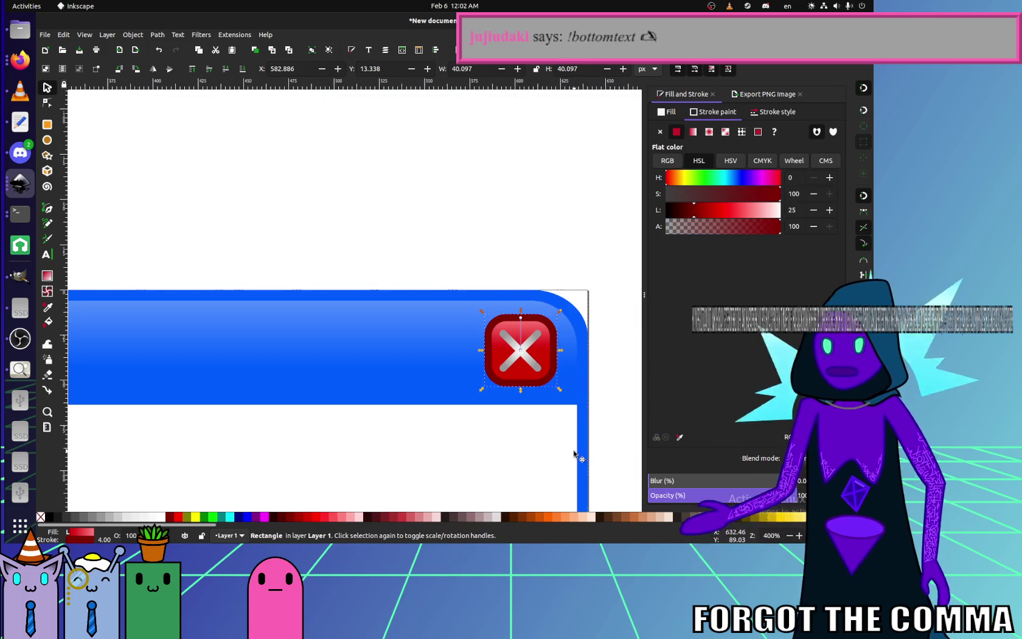
- Lighten the X gradient's outer stop to a pale 10% grey
click(541, 246)
scroll(541, 246, down, 2)
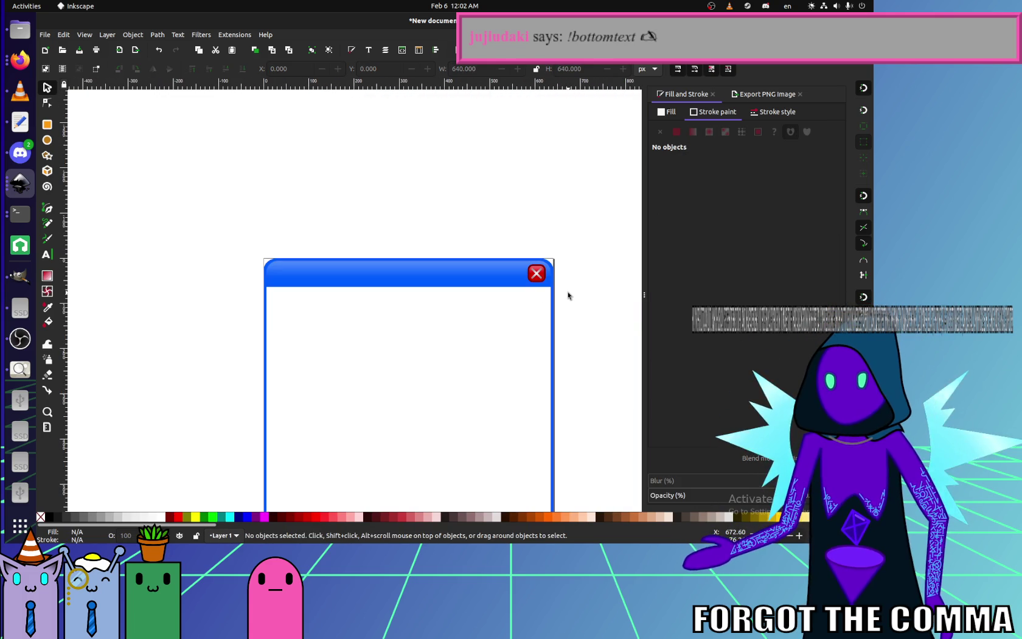
scroll(548, 274, up, 5)
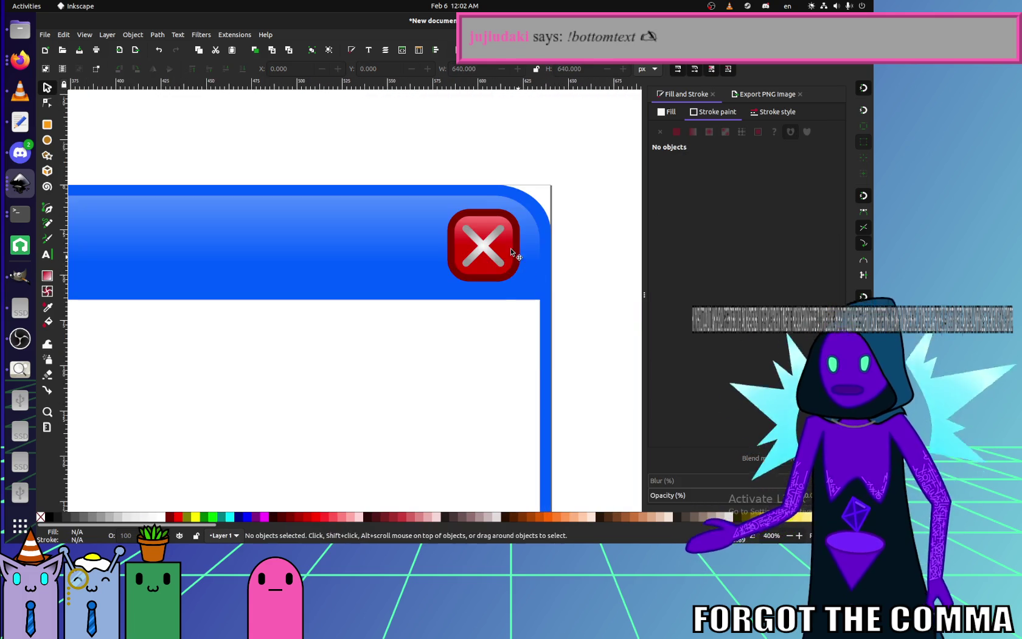
scroll(510, 248, up, 3)
click(479, 292)
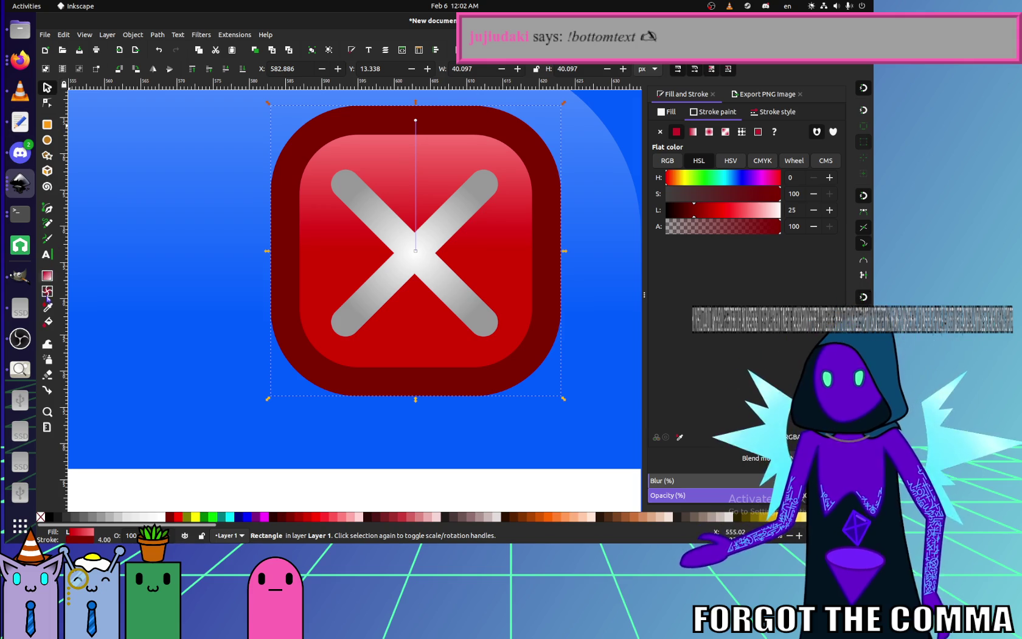
click(46, 275)
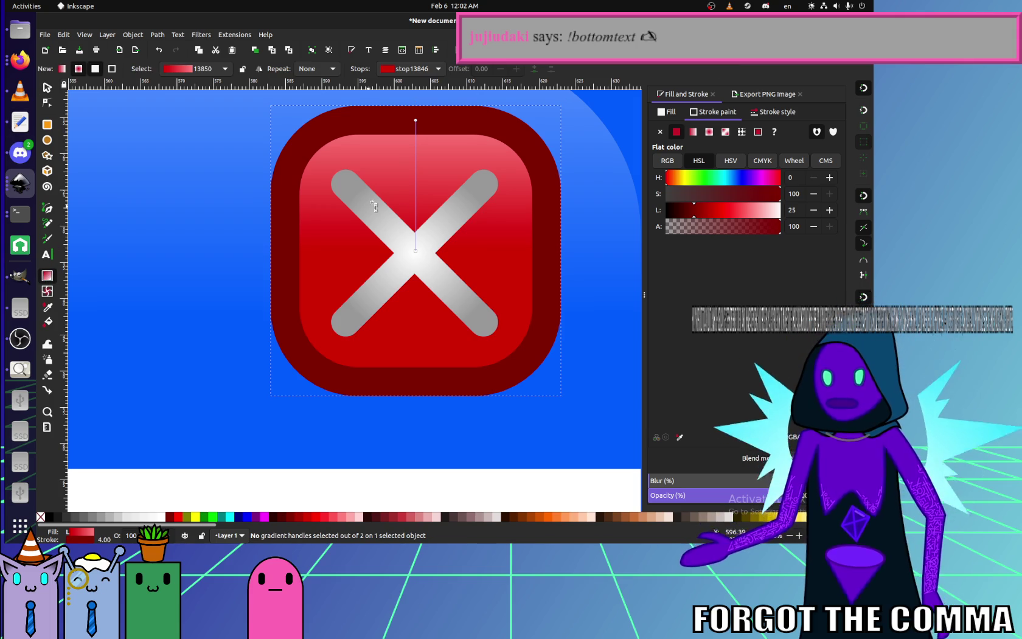
click(485, 196)
click(499, 253)
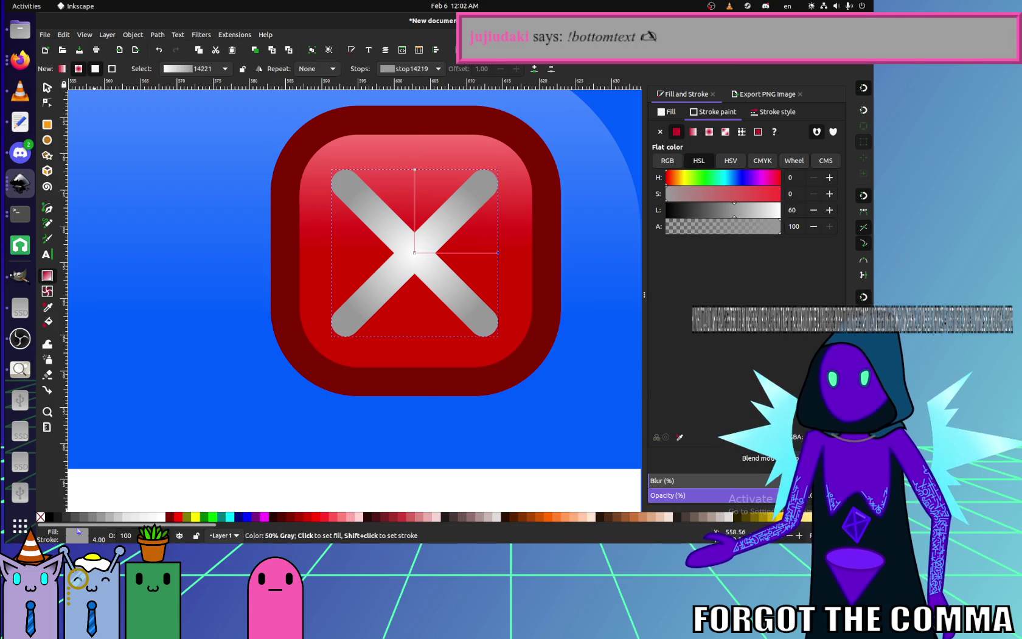
click(132, 519)
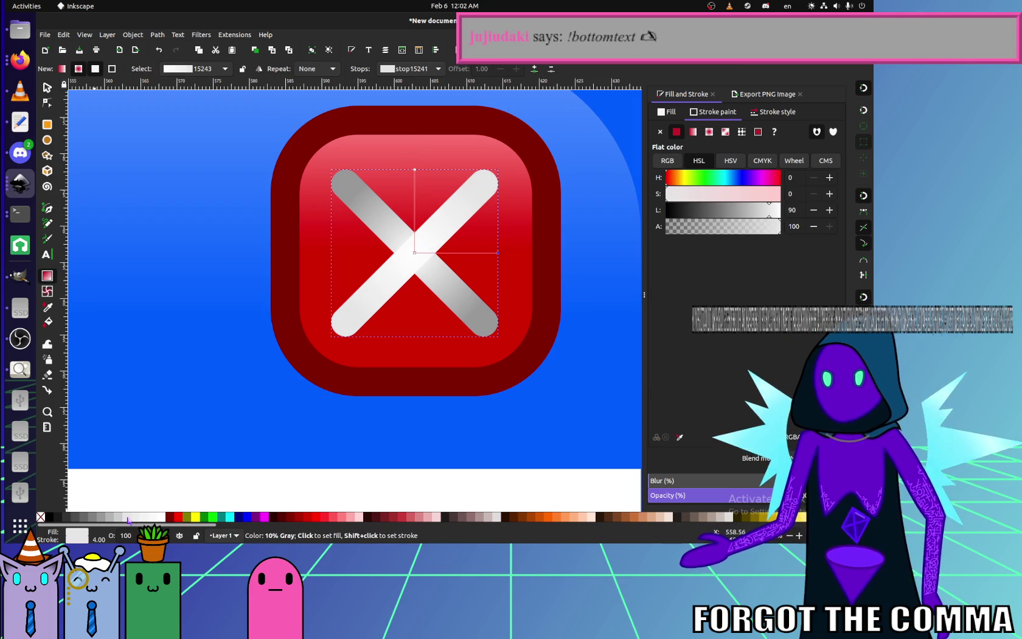
- Apply the lighter gradient 15243 to the X's stroke
click(465, 303)
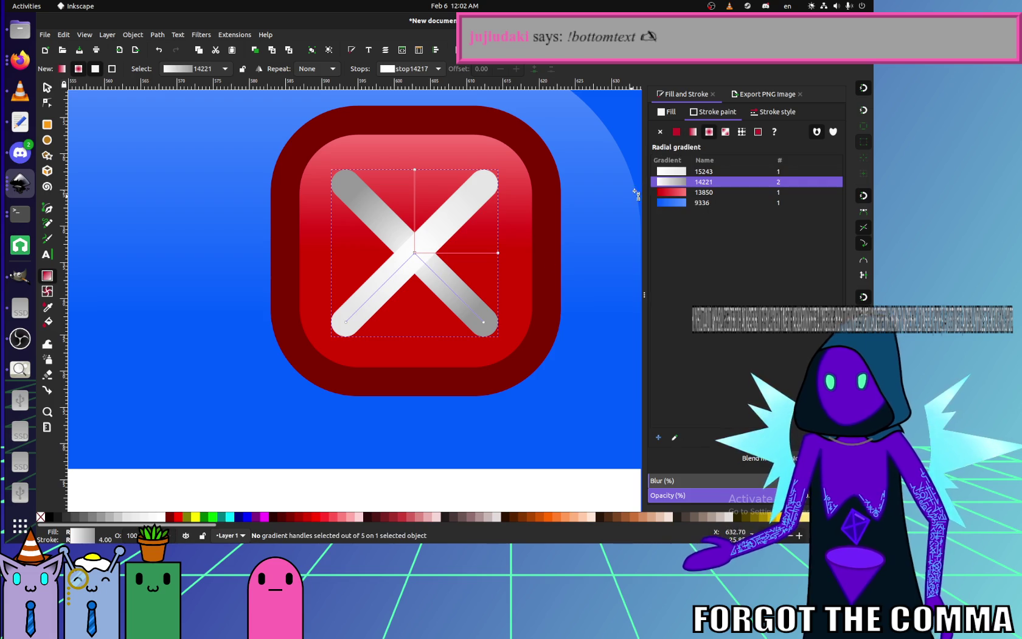
click(703, 172)
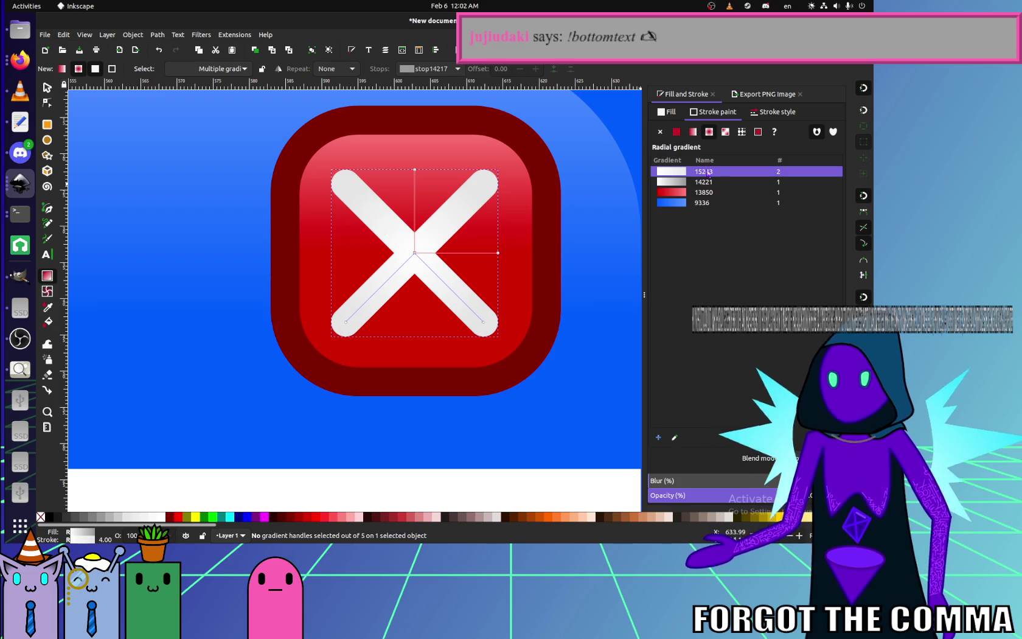
click(58, 89)
click(337, 359)
click(459, 324)
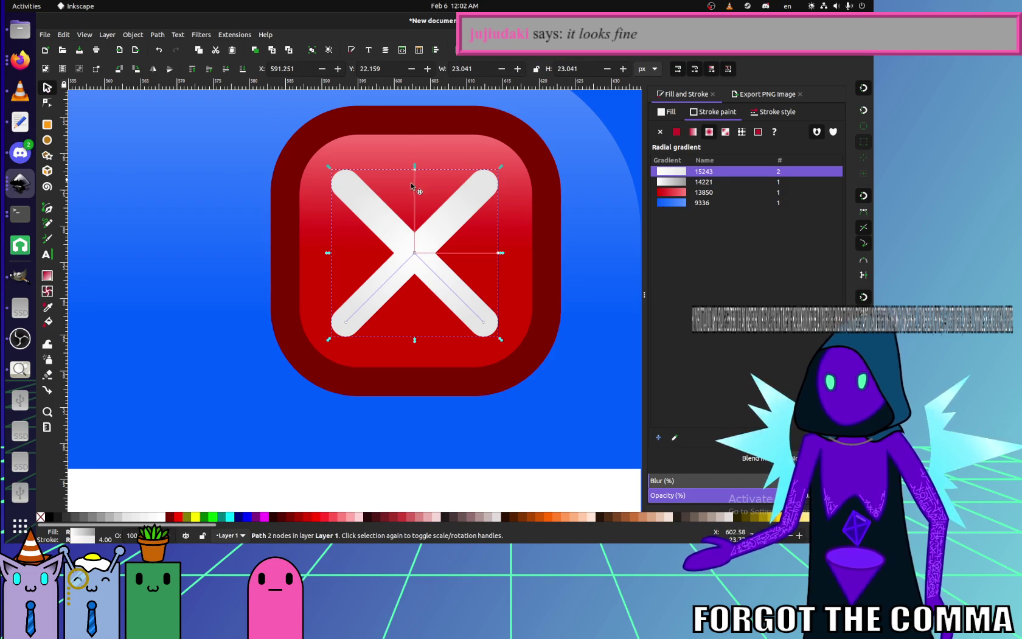
ctrl+scroll(452, 244, down, 3)
click(377, 406)
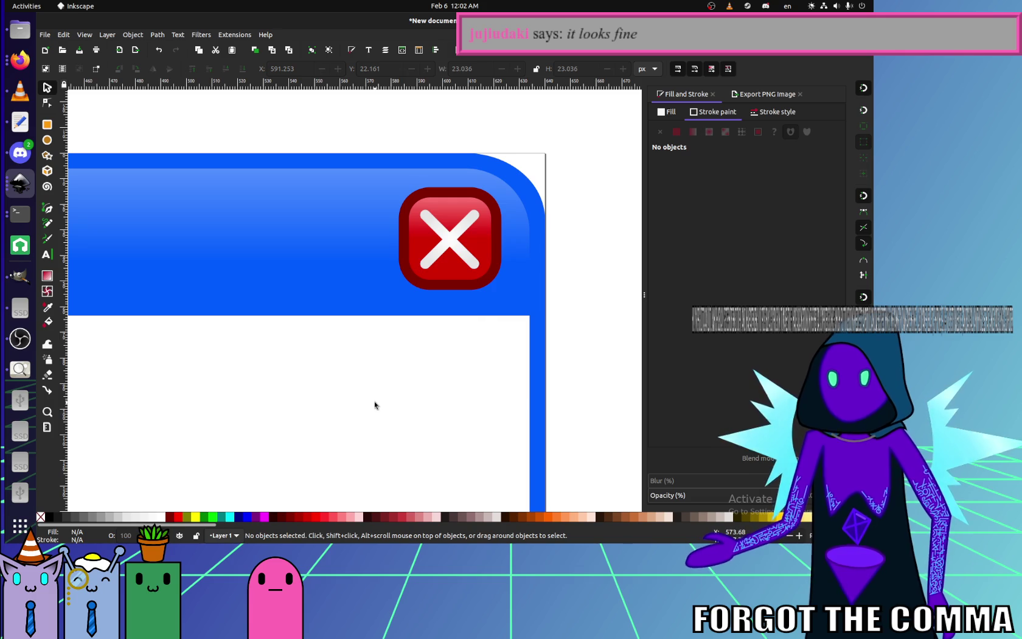
ctrl+scroll(488, 294, down, 4)
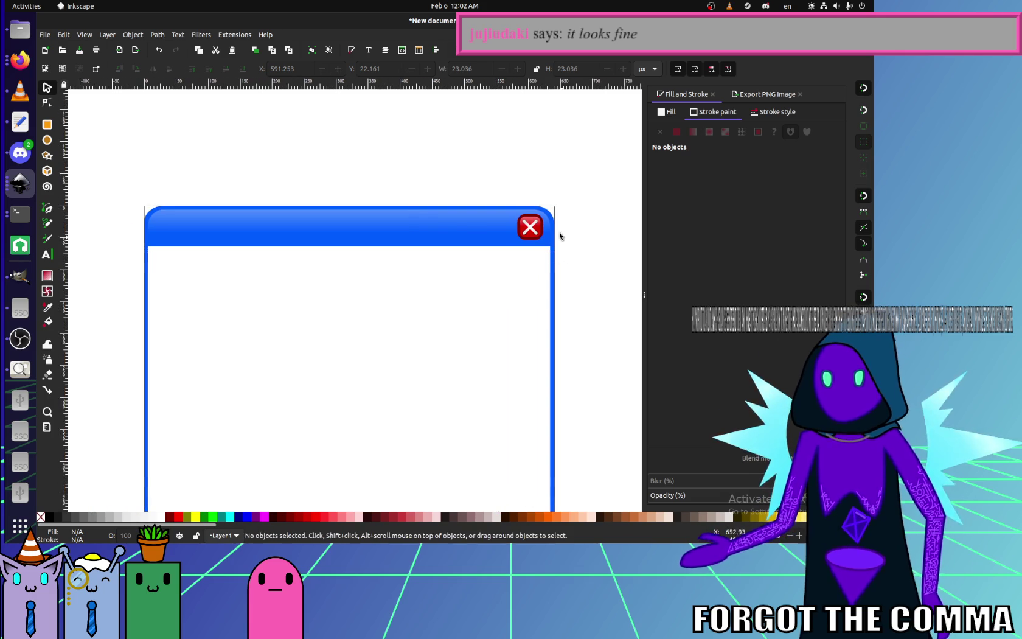
ctrl+scroll(559, 236, up, 6)
ctrl+scroll(593, 313, down, 2)
- Duplicate the red close button and place the copy just to its left
drag(586, 352, 353, 161)
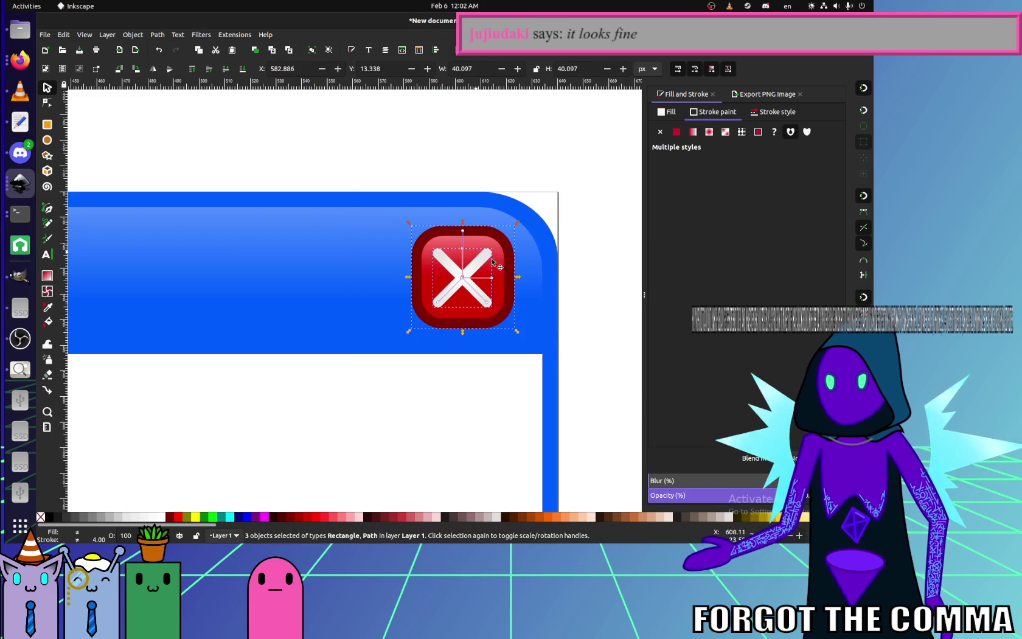
mouse_move(492, 258)
mouse_down()
mouse_move(506, 298)
mouse_move(384, 307)
mouse_up()
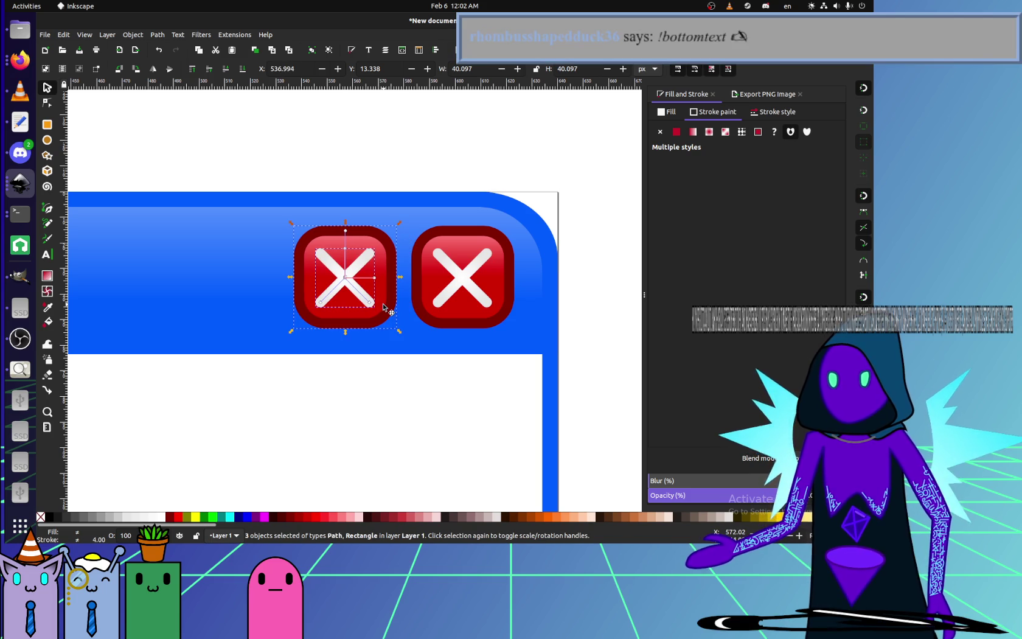
click(406, 370)
drag(407, 372, 256, 181)
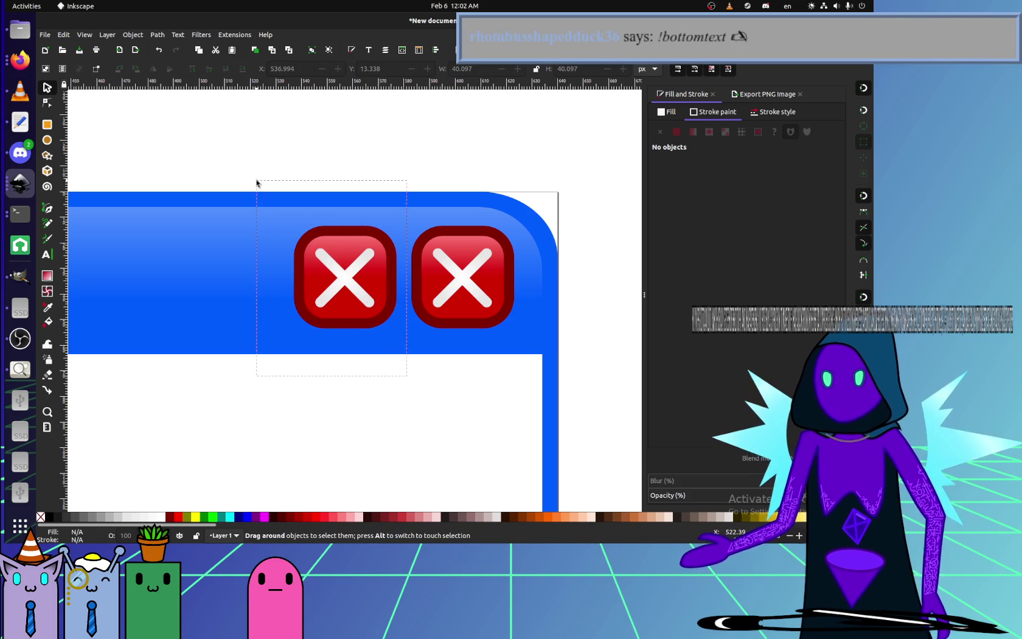
drag(388, 312, 378, 314)
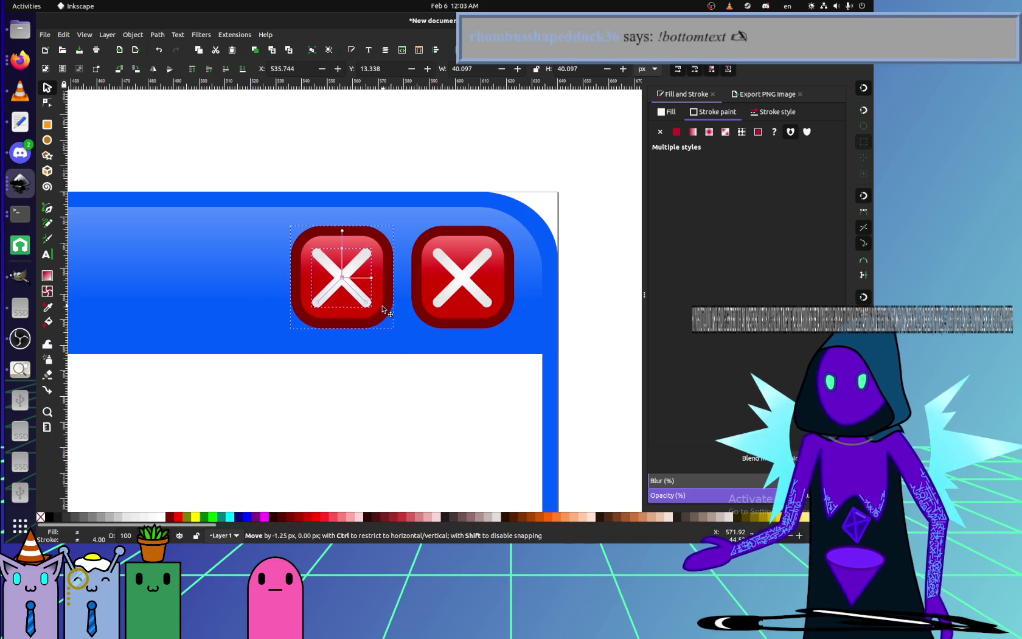
scroll(462, 341, left, 1)
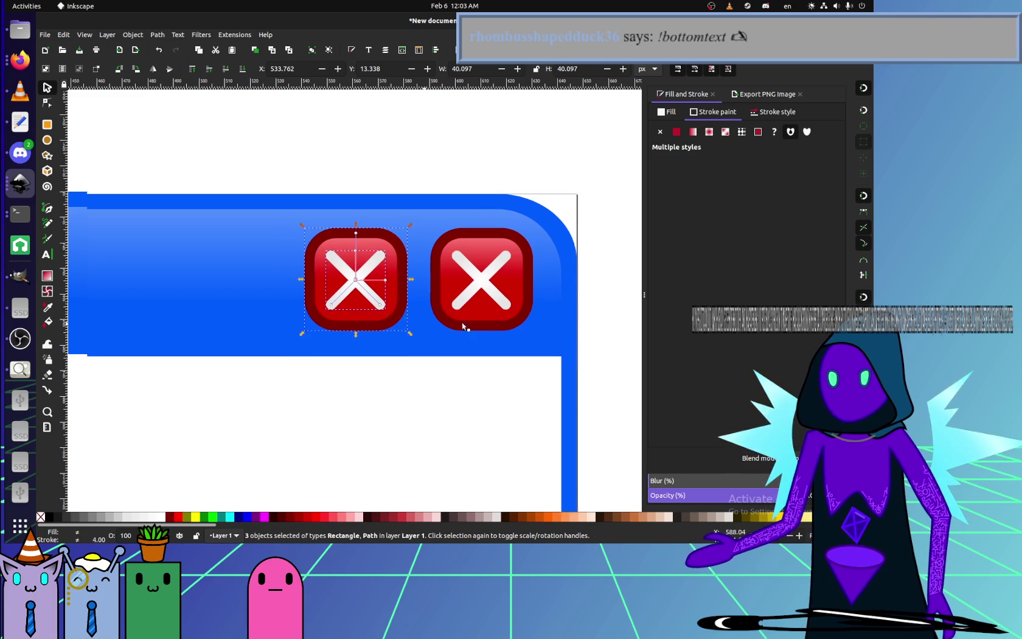
scroll(523, 377, left, 3)
- Copy that button as a third one further left, hiding the copied X shapes
click(586, 394)
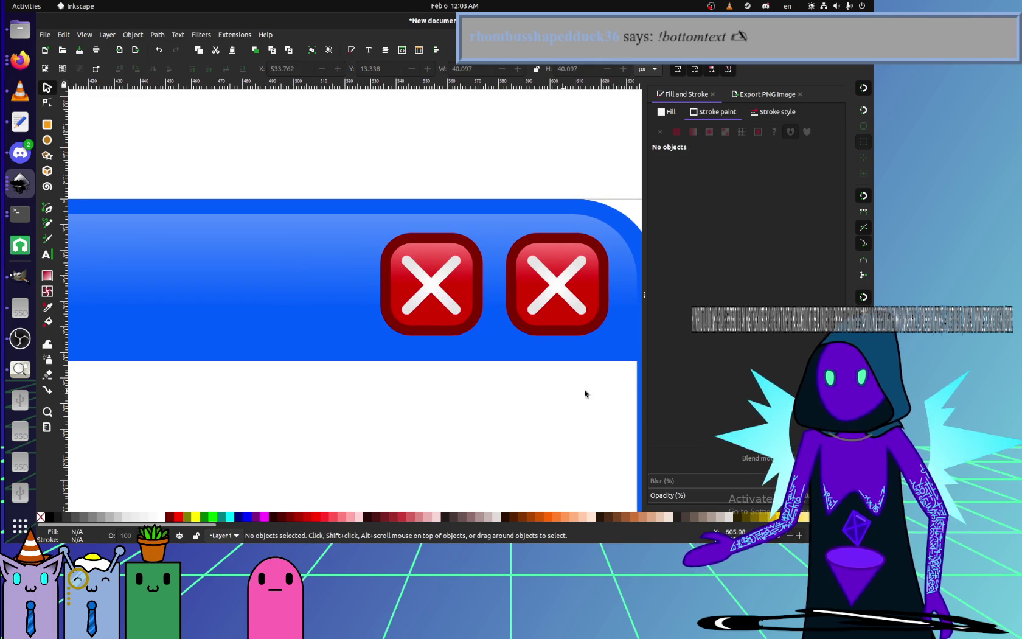
click(558, 337)
shift+click(466, 335)
key(ctrl+d)
mouse_move(466, 335)
mouse_down()
mouse_move(324, 344)
mouse_move(445, 361)
mouse_up()
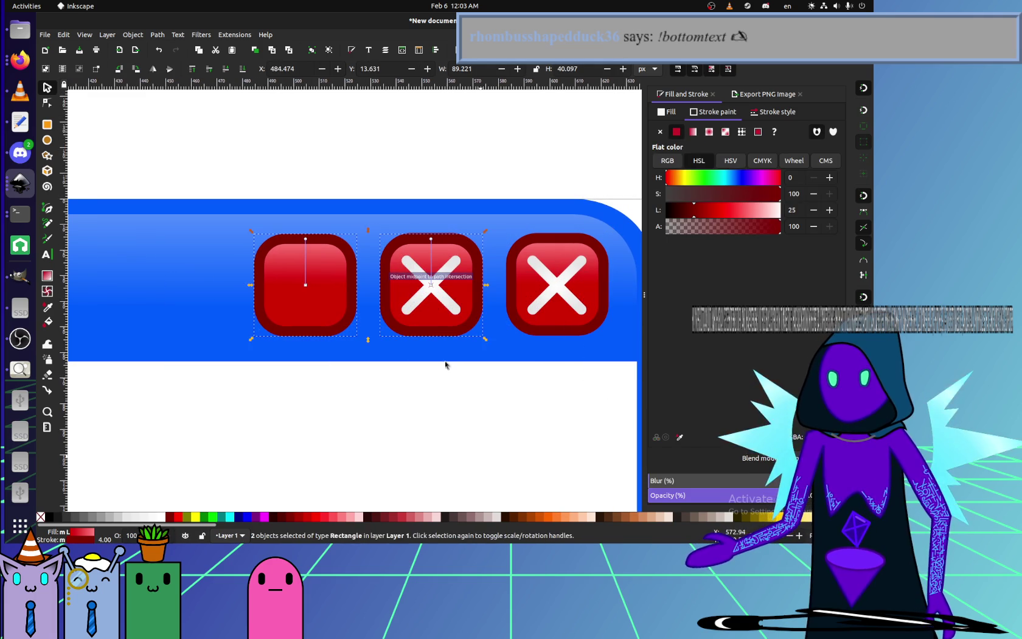
key(Escape)
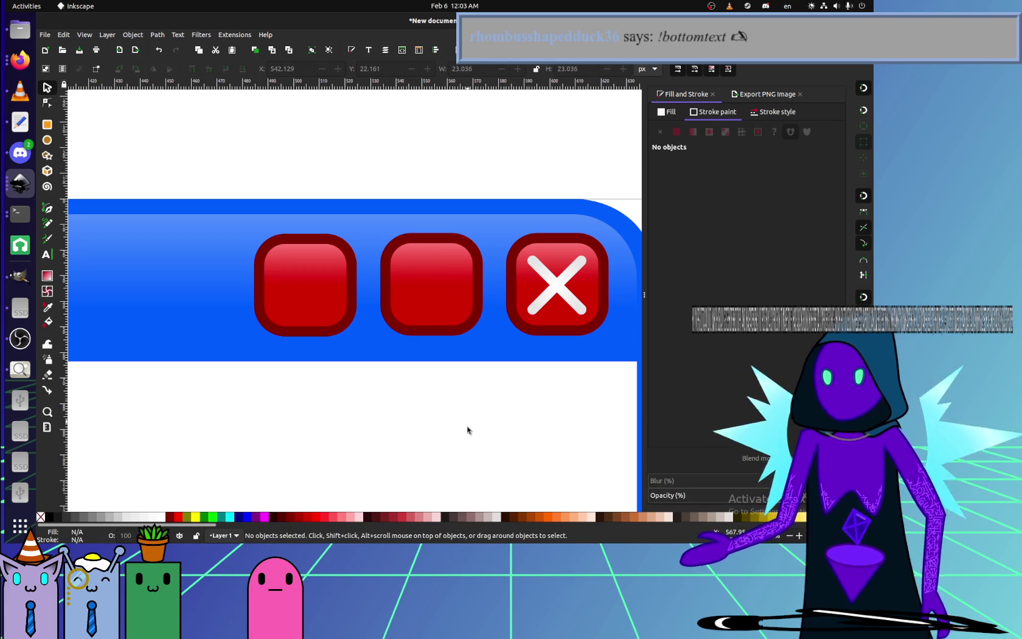
- Give both plain buttons a white-to-grey gradient fill instead of red
click(322, 245)
shift+click(420, 291)
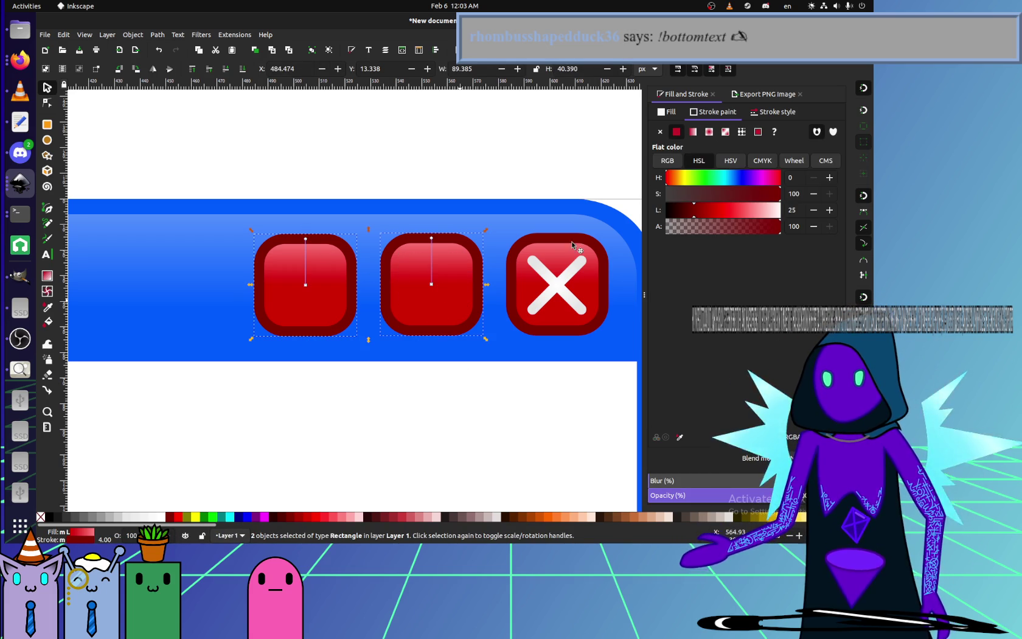
click(692, 131)
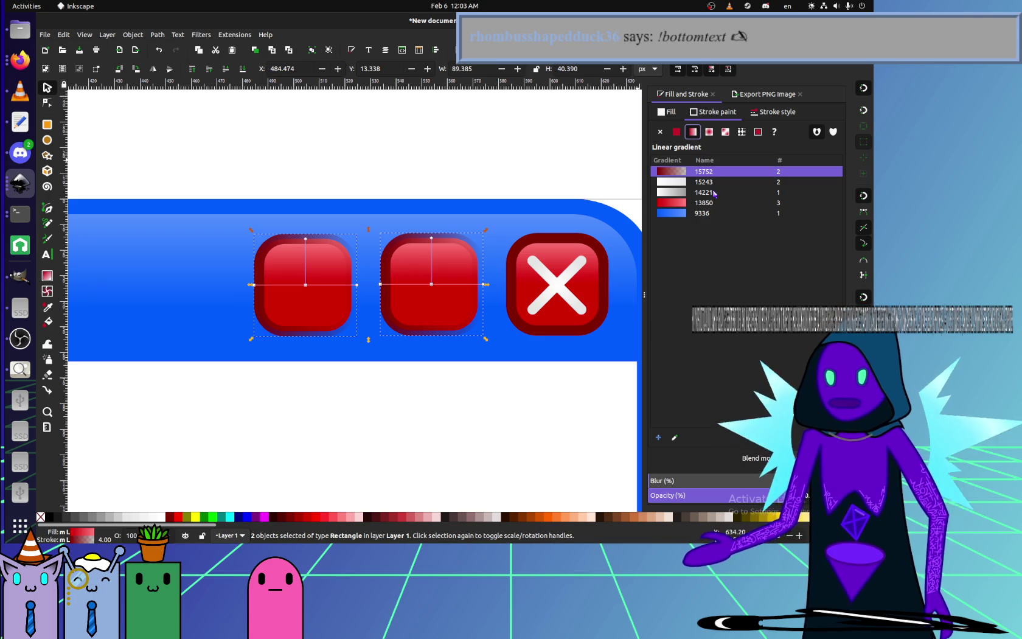
click(706, 193)
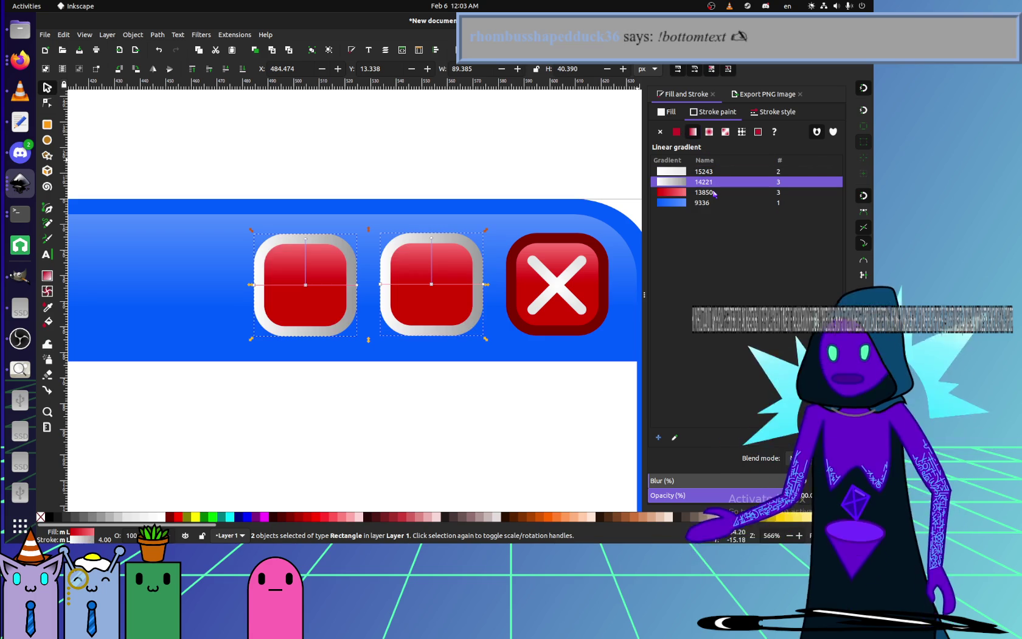
key(ctrl+z)
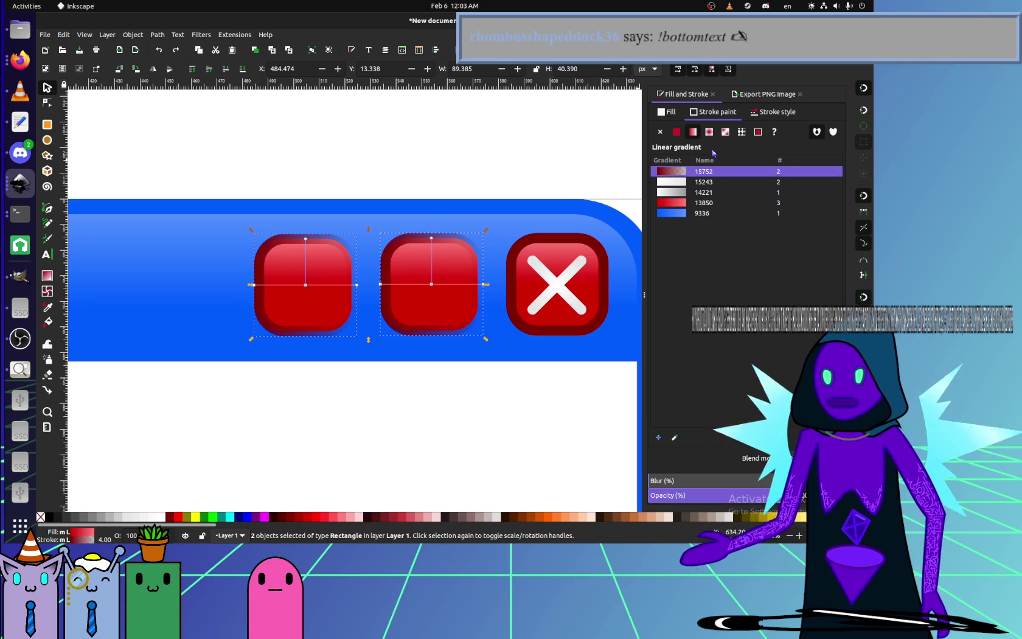
click(668, 112)
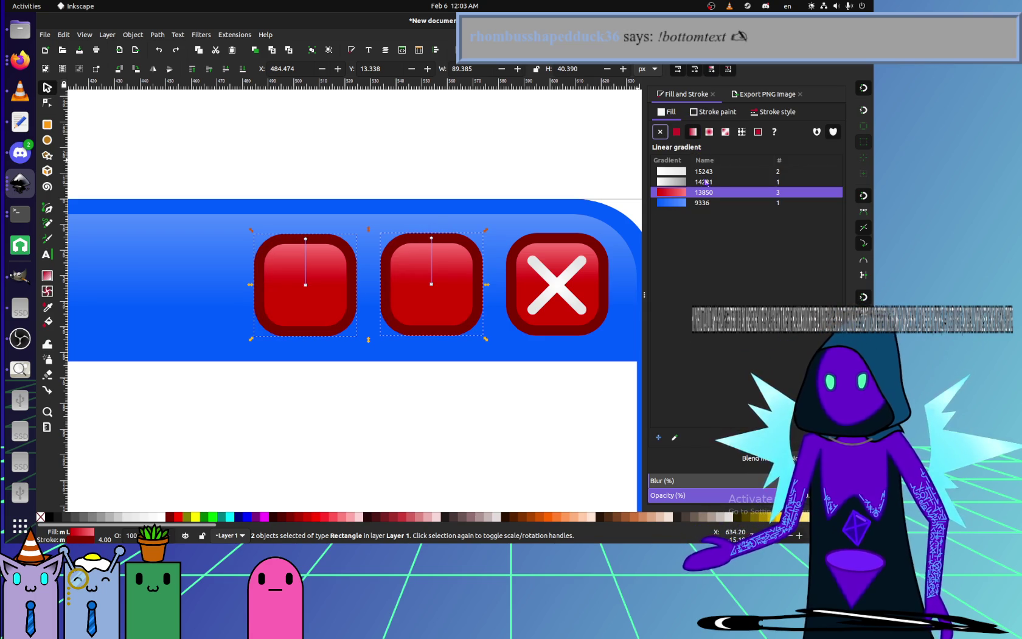
click(705, 181)
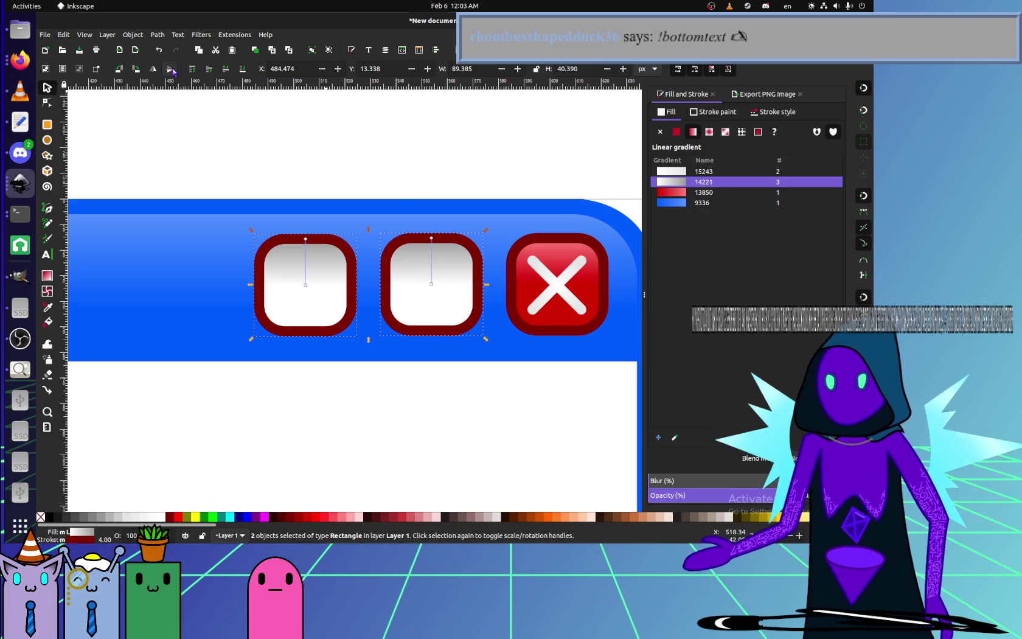
- Reverse the direction of the buttons' gradient fill
click(46, 275)
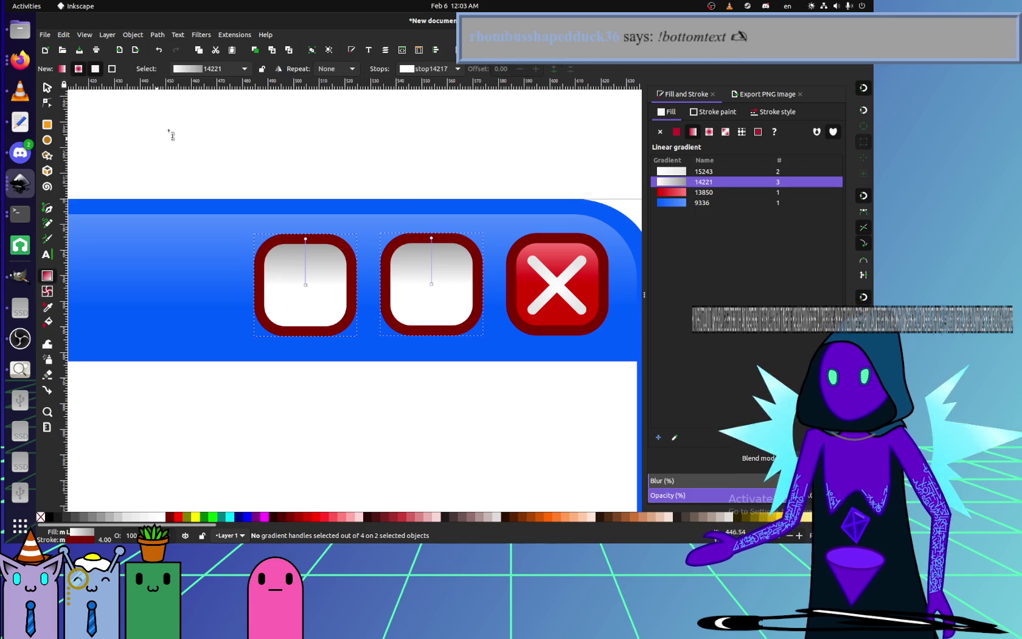
click(279, 68)
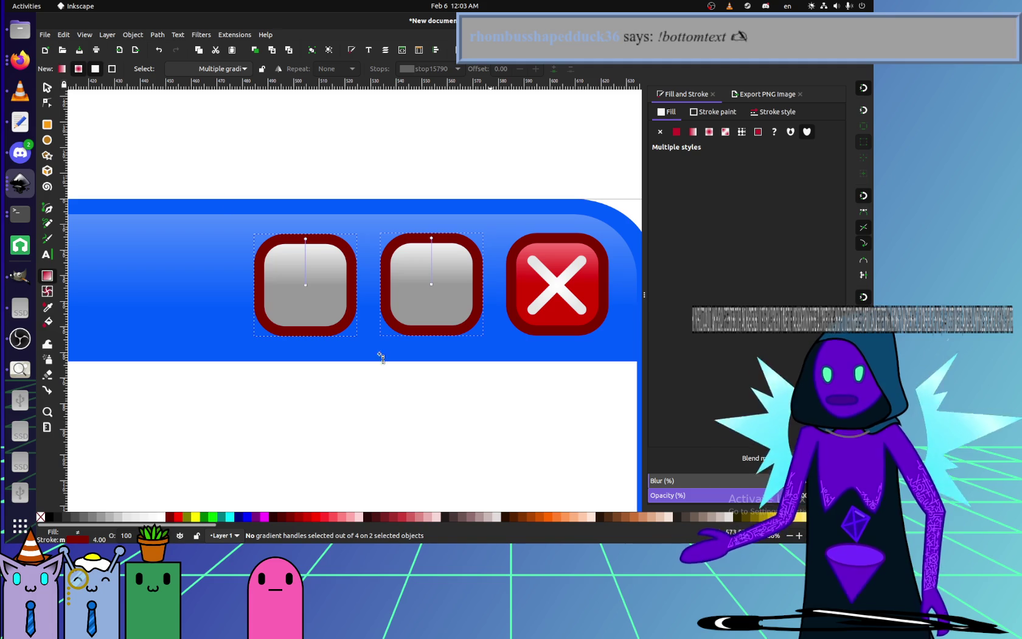
key(s)
click(410, 421)
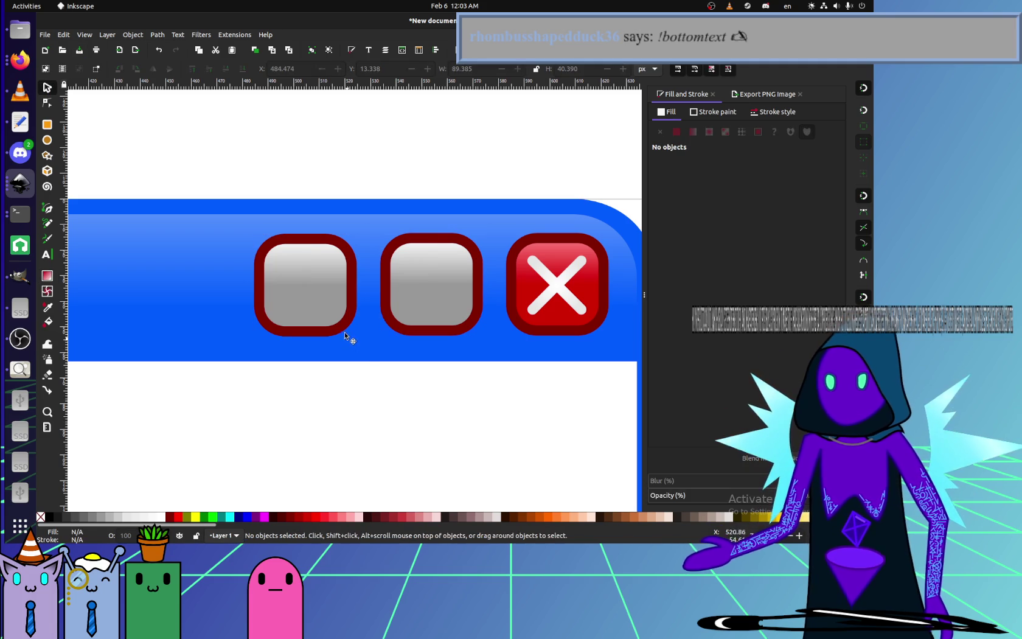
click(433, 316)
shift+click(304, 286)
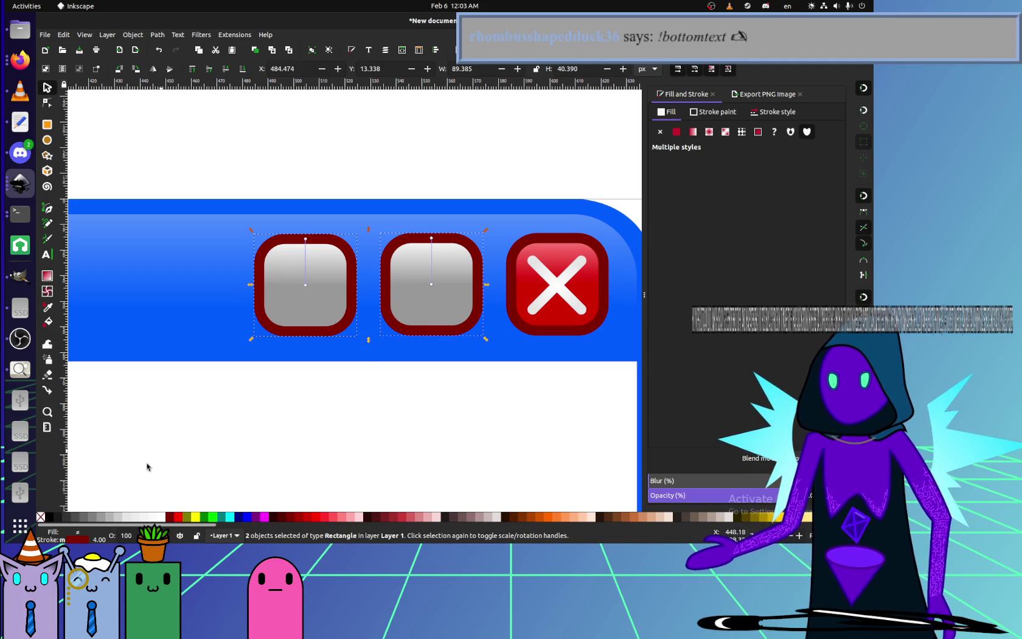
- Set both grey buttons' borders to dark grey from the palette
shift+click(92, 518)
shift+click(83, 519)
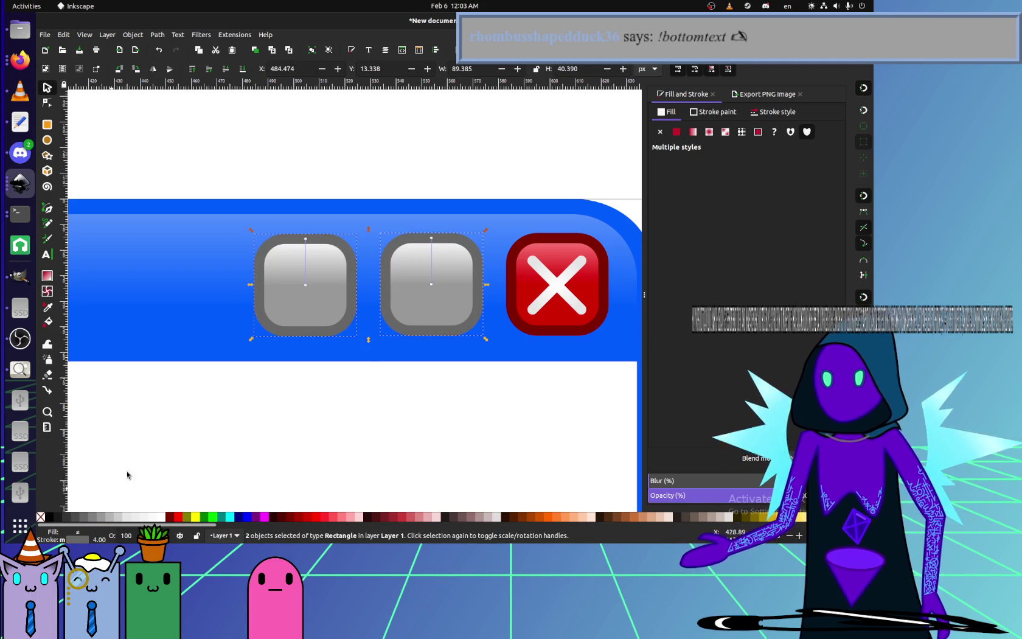
click(153, 458)
key(5)
scroll(454, 312, left, 1)
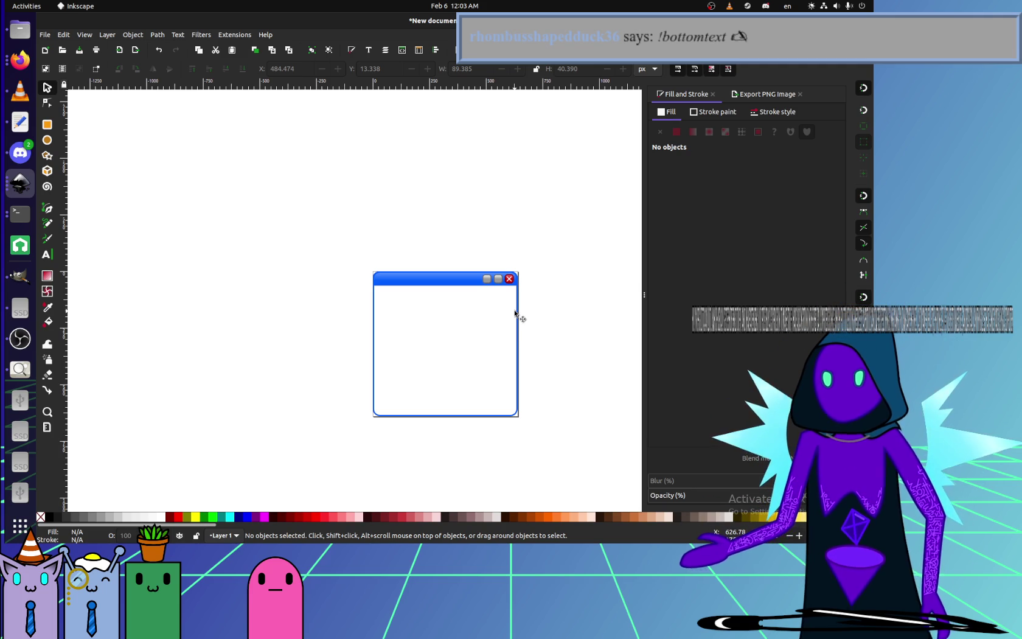
ctrl+scroll(474, 258, up, 2)
ctrl+scroll(396, 301, up, 4)
ctrl+scroll(382, 294, up, 1)
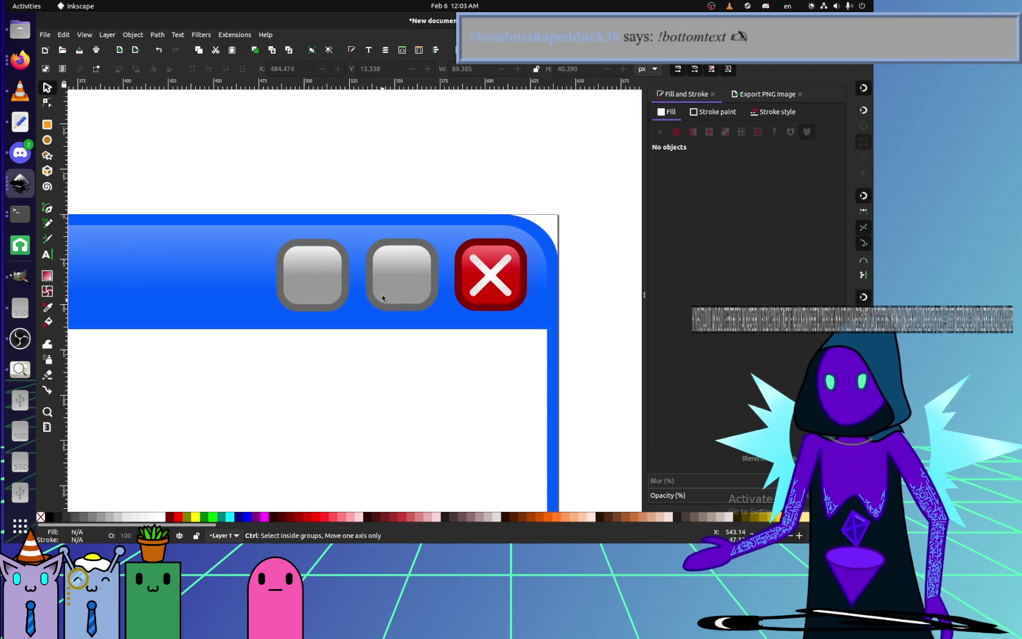
ctrl+scroll(383, 298, up, 2)
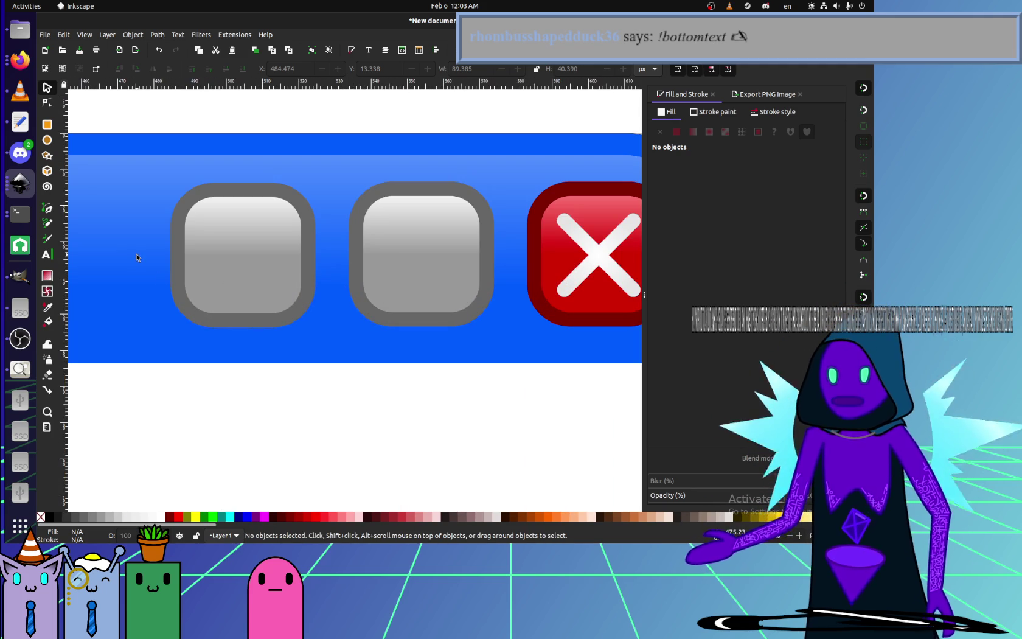
scroll(115, 261, left, 2)
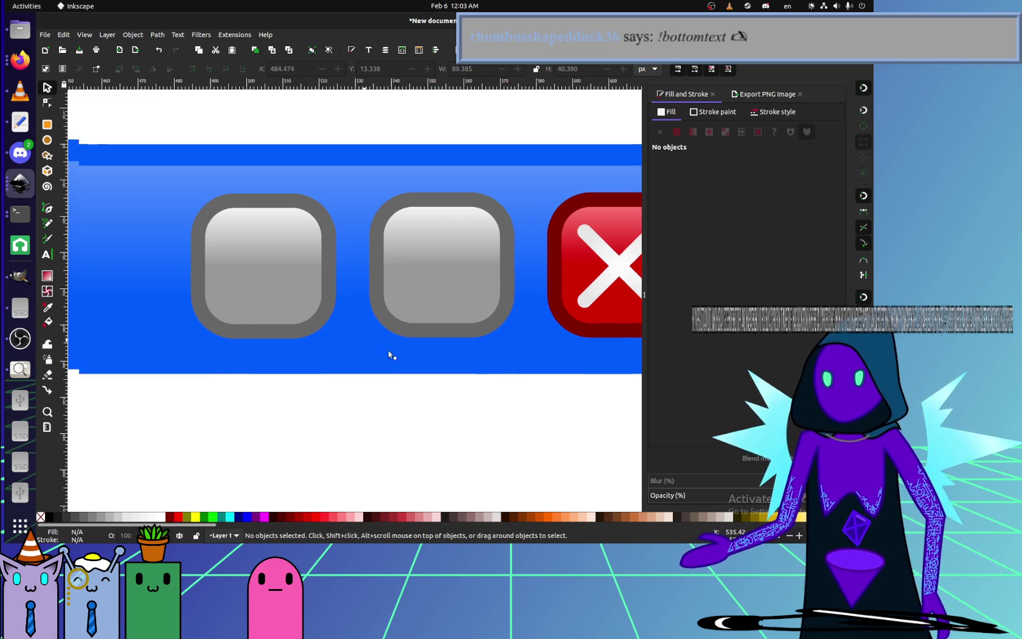
scroll(115, 261, up, 1)
click(49, 223)
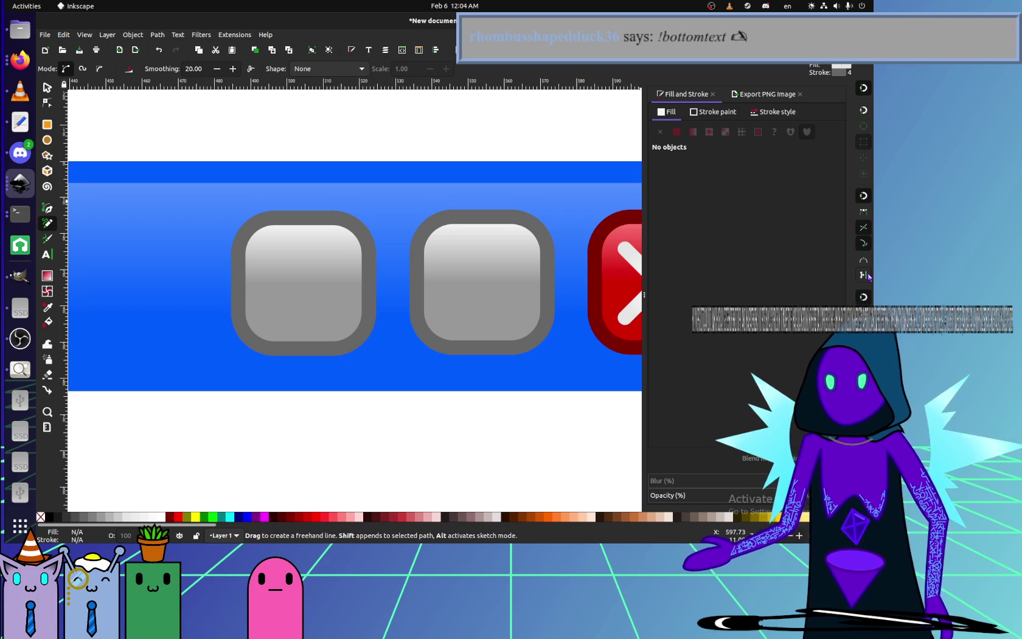
- Draw a straight line across the first grey button and shorten it to fit inside
click(239, 283)
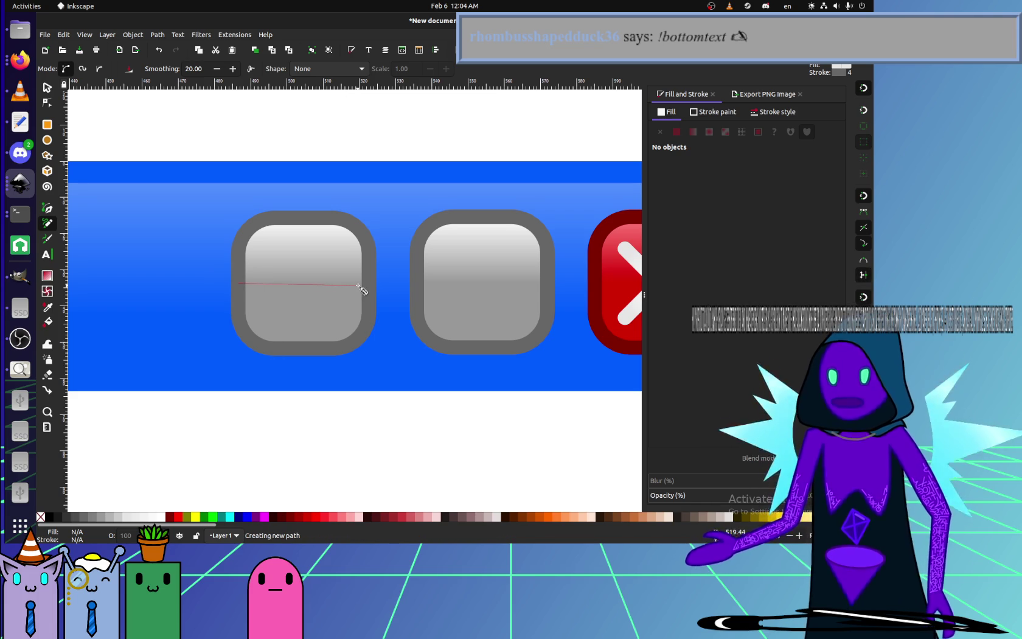
click(367, 283)
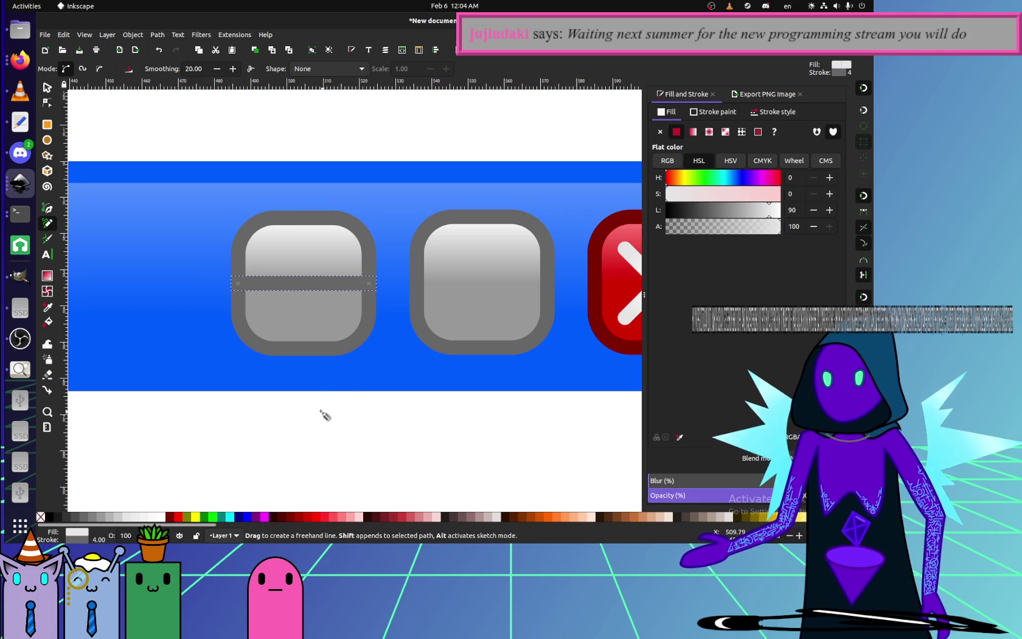
click(777, 114)
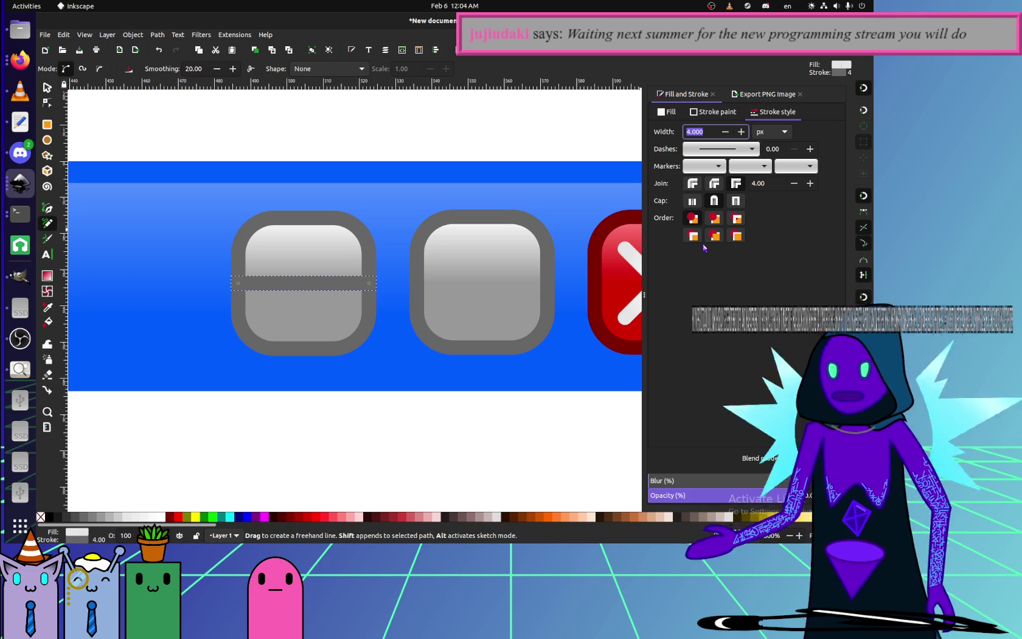
click(47, 87)
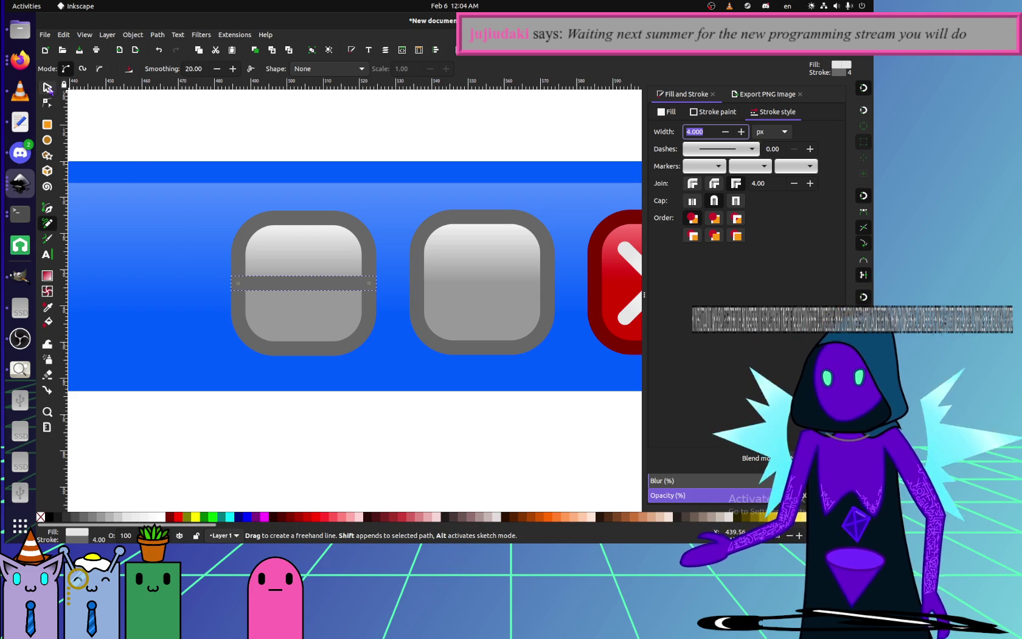
click(384, 289)
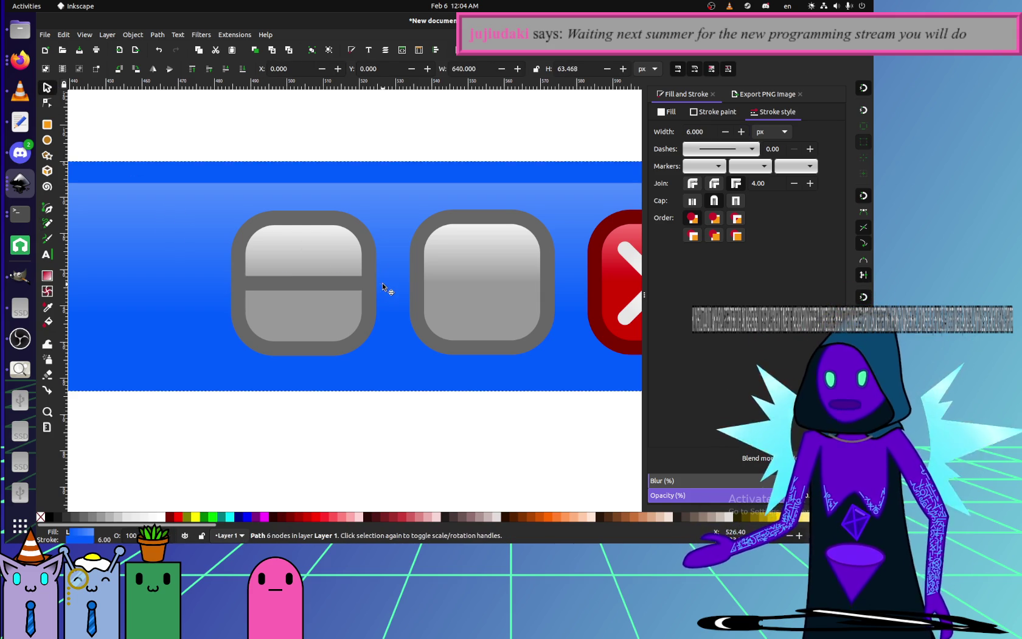
mouse_move(379, 286)
mouse_down()
mouse_move(334, 291)
mouse_move(348, 294)
mouse_up()
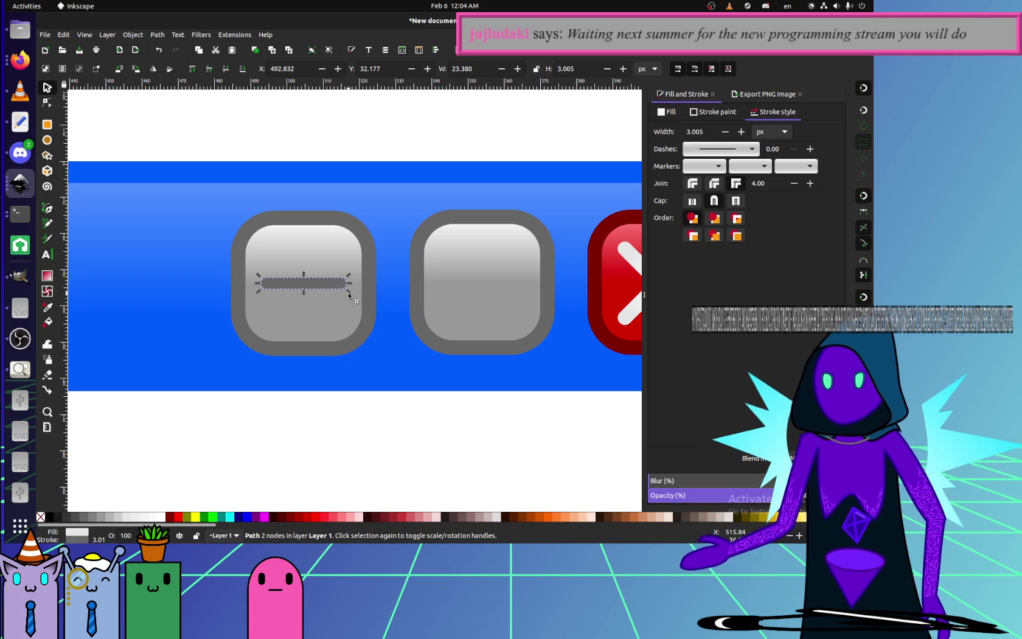
- Set the minus bar's stroke width to 4 px
triple_click(707, 131)
text(4)
key(Return)
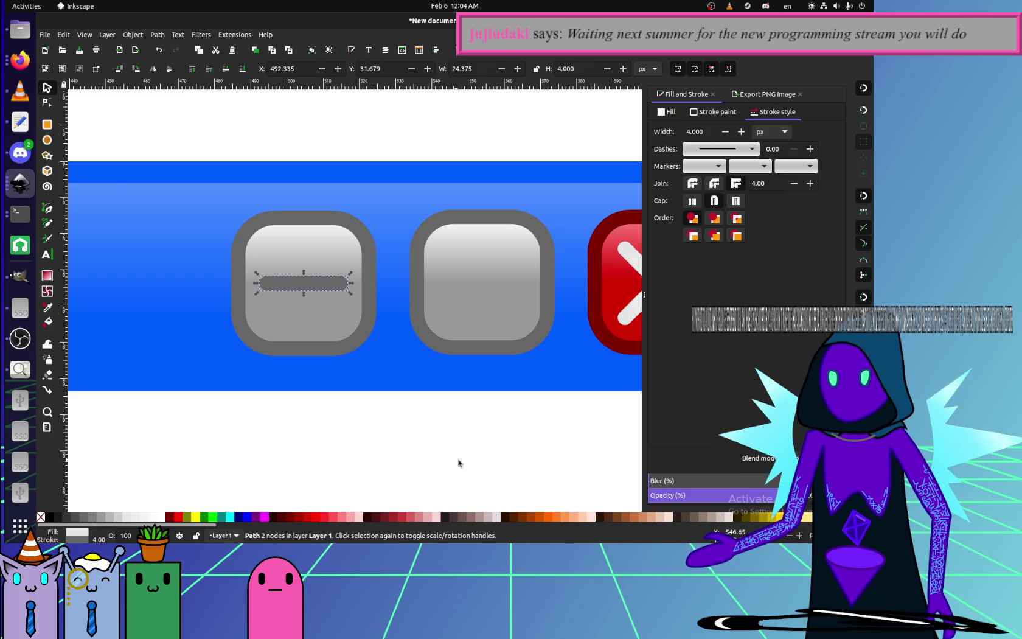
click(458, 463)
scroll(349, 458, right, 3)
scroll(350, 458, down, 3)
scroll(346, 446, up, 3)
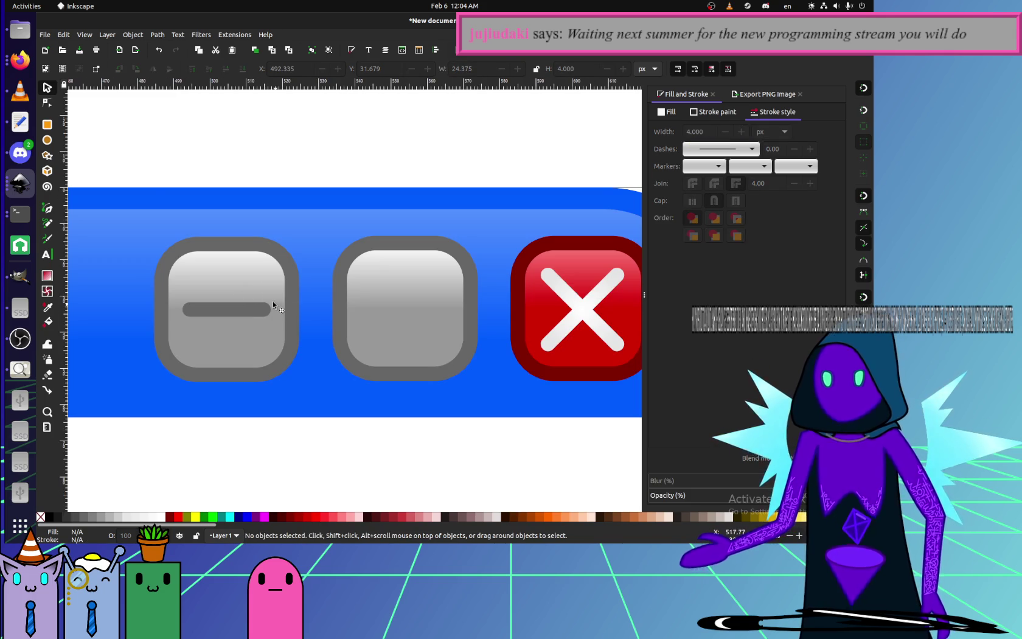
- Discard a stray rectangle and stretch the minus bar line evenly at both ends
key(r)
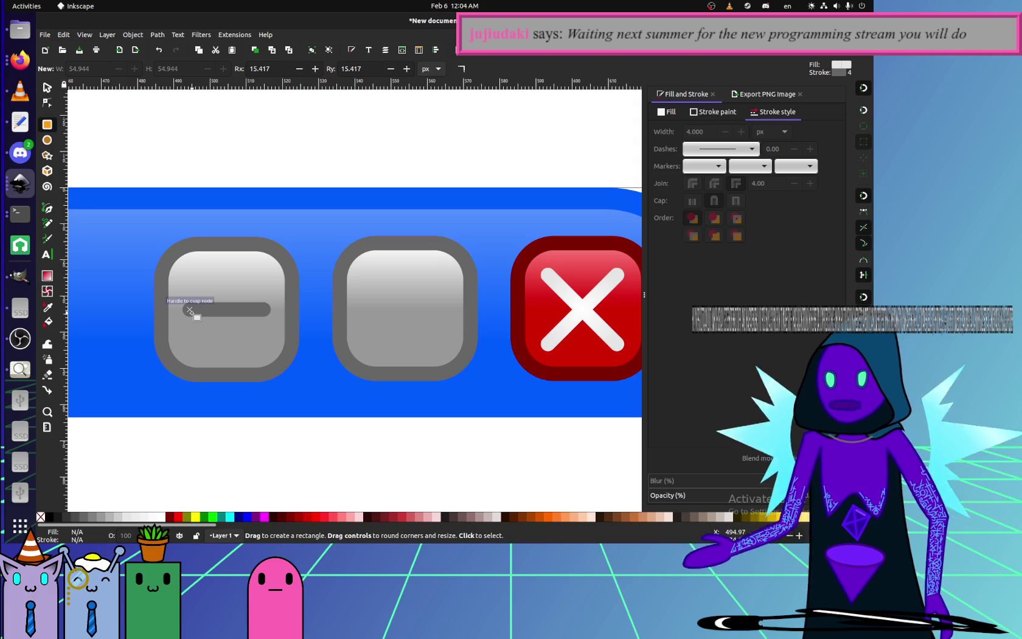
drag(190, 310, 265, 401)
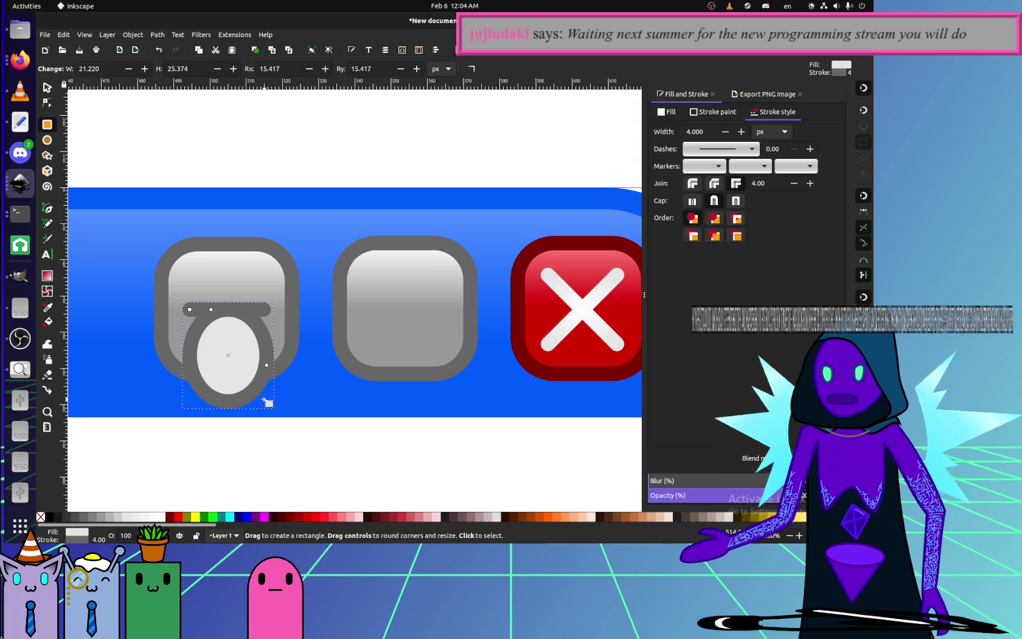
key(ctrl+z)
drag(192, 317, 270, 314)
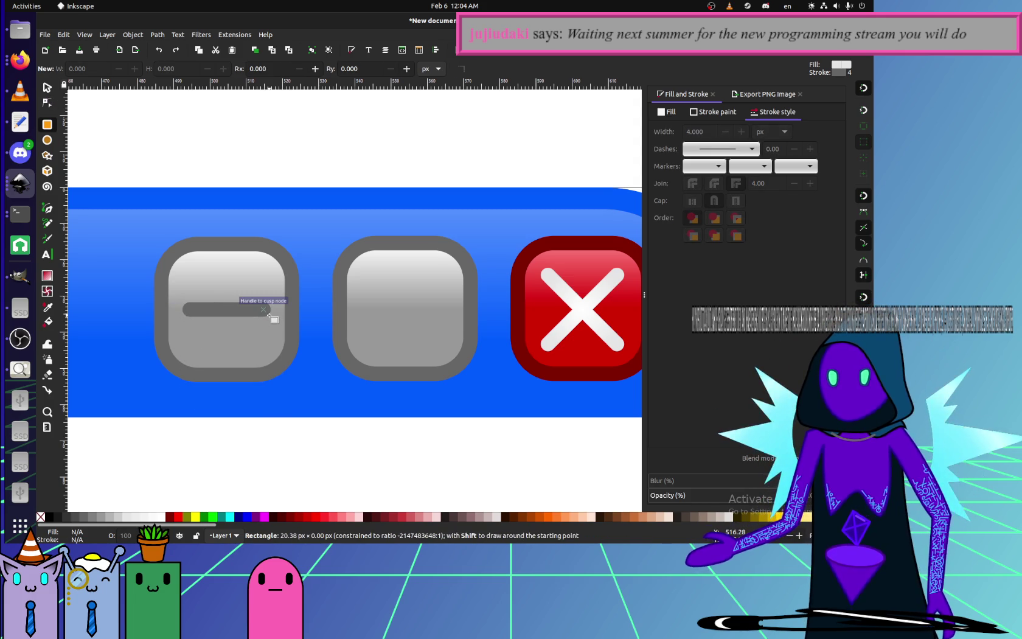
click(47, 103)
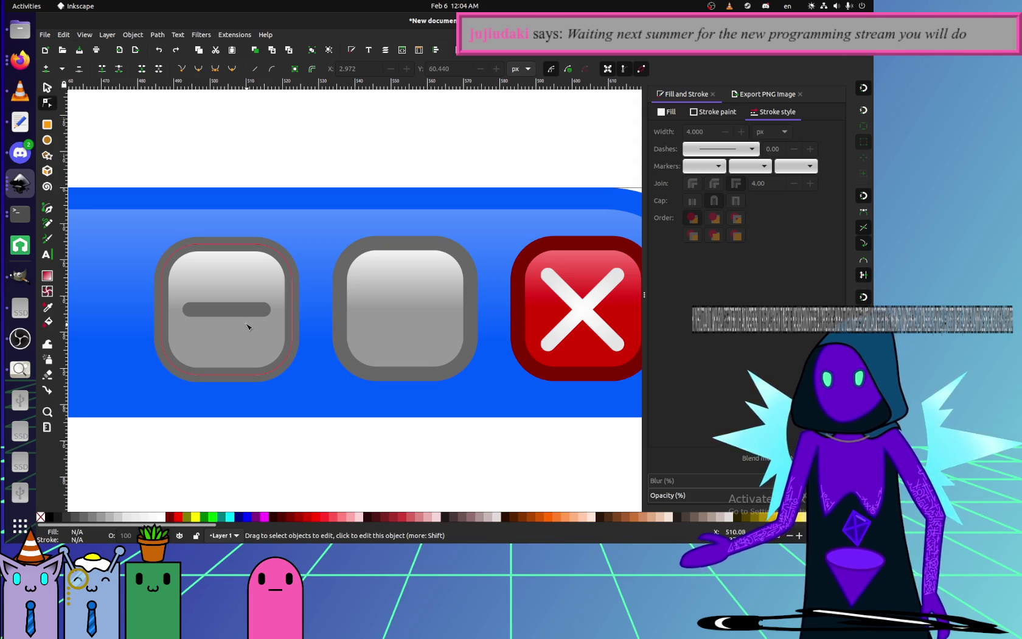
click(233, 312)
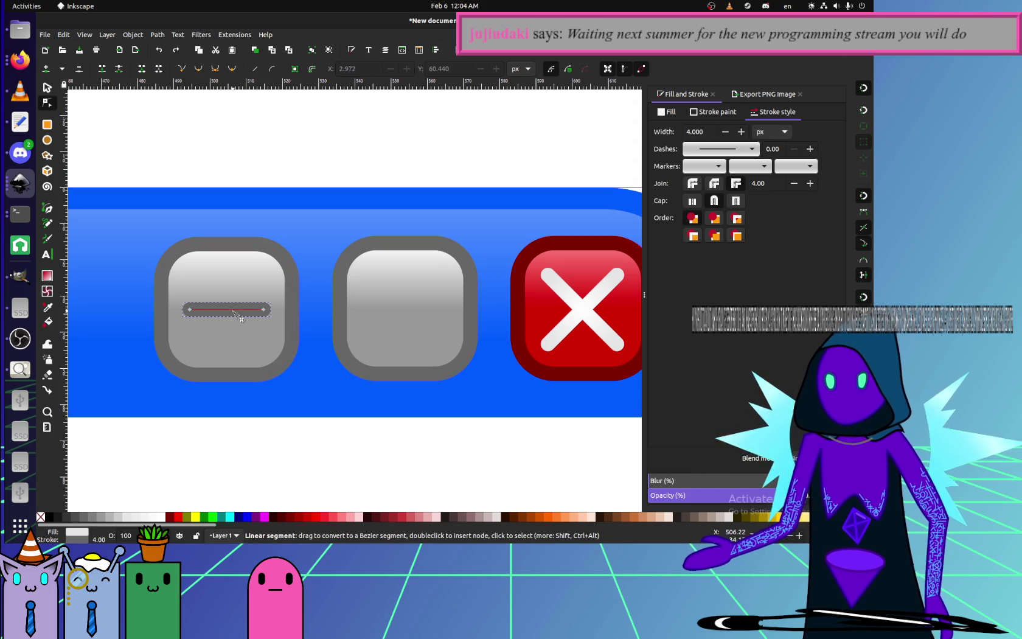
key(greater)
key(greater)
key(greater)
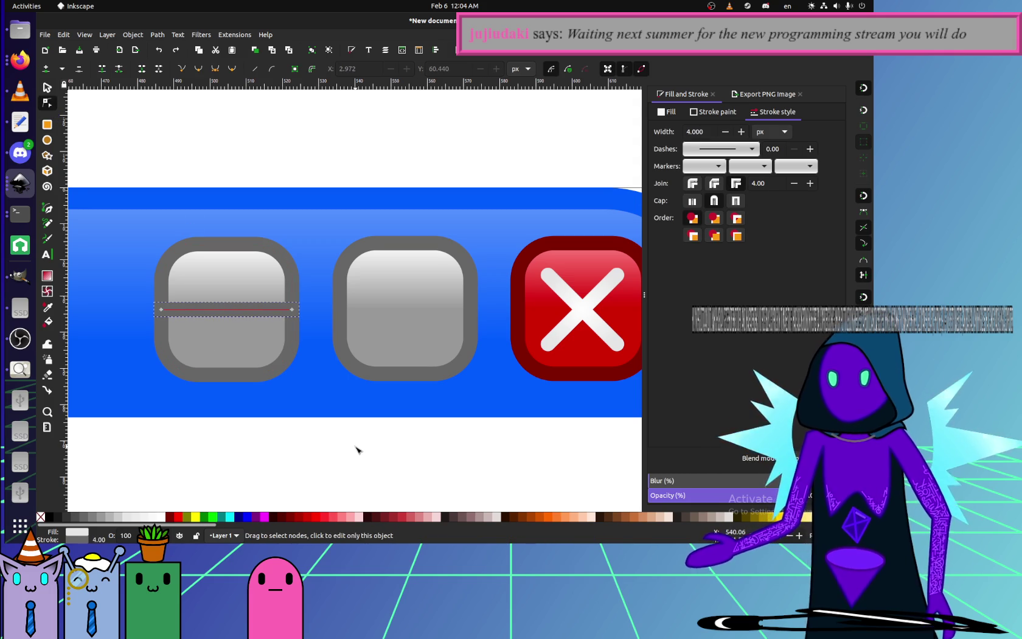
click(357, 449)
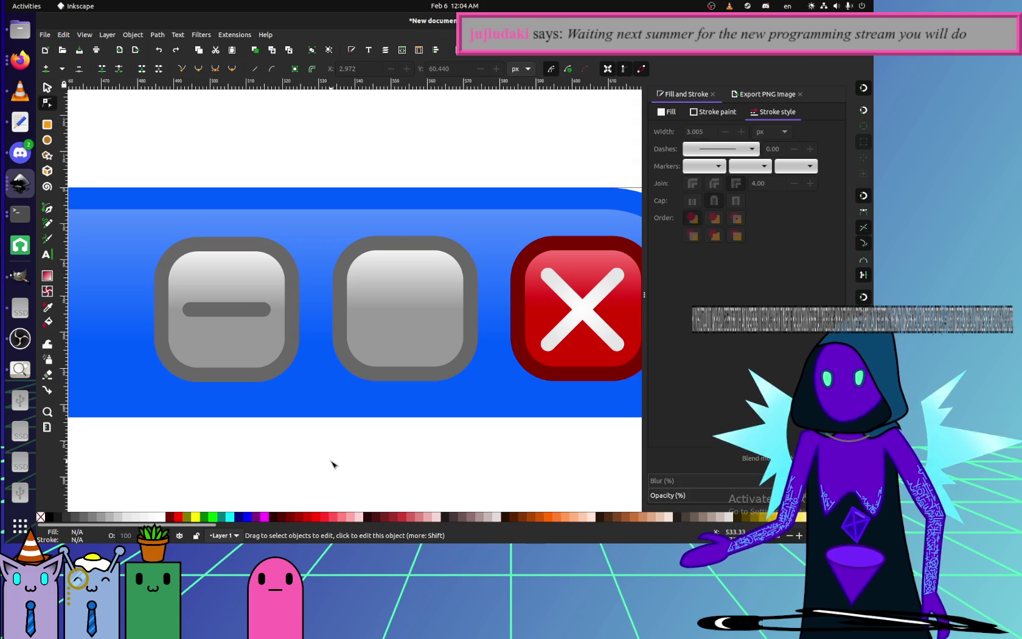
click(245, 310)
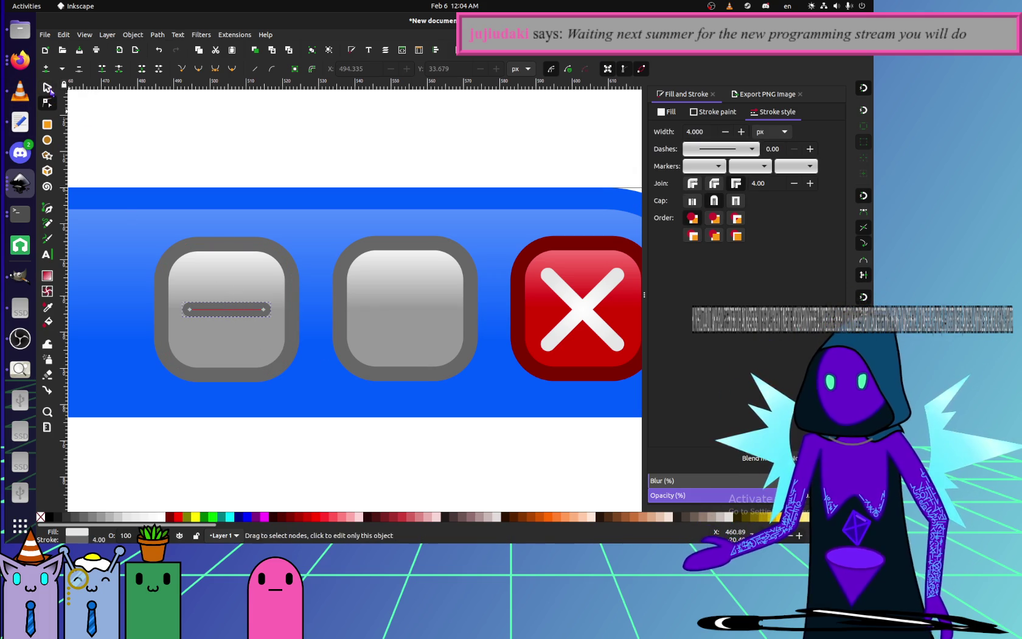
- Move the line up, attach an upright copy at its left end, and select both
click(48, 88)
mouse_move(248, 312)
mouse_down()
mouse_move(406, 198)
mouse_move(442, 198)
mouse_move(410, 278)
mouse_up()
key(ctrl+d)
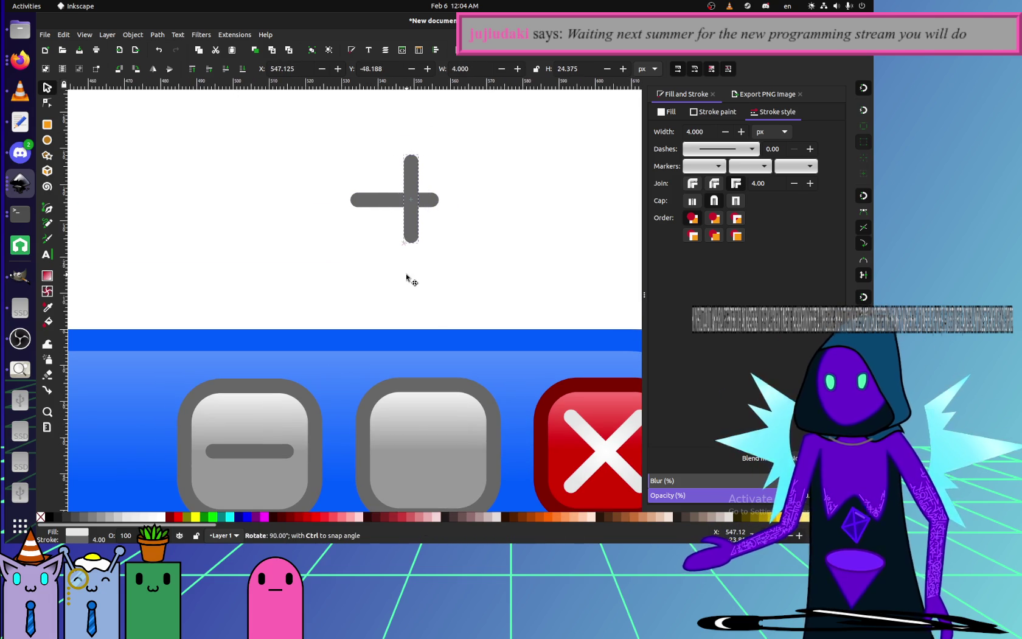
drag(416, 224, 363, 273)
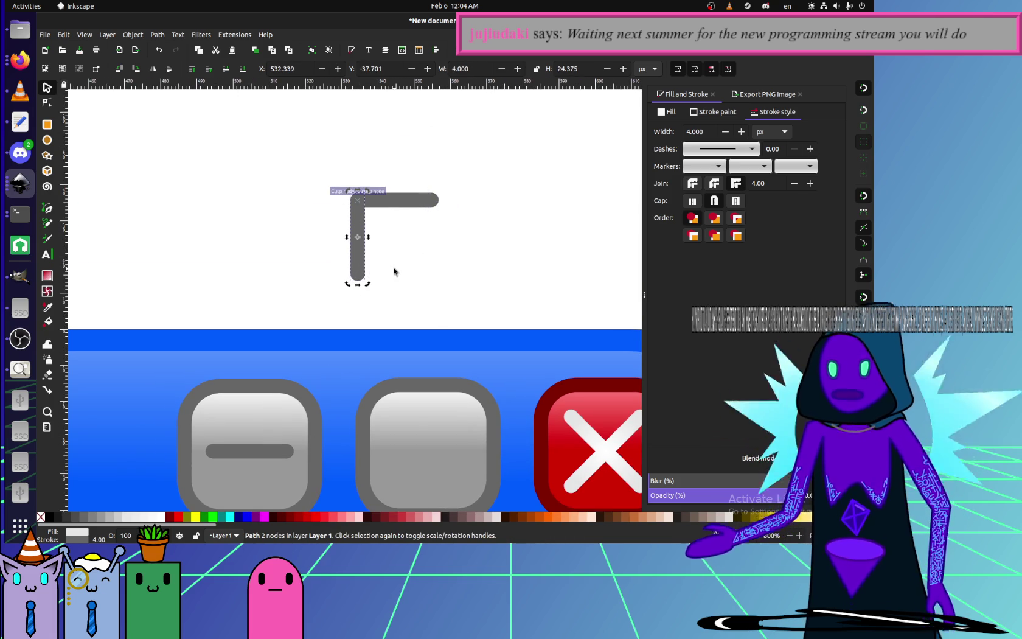
key(ctrl+a)
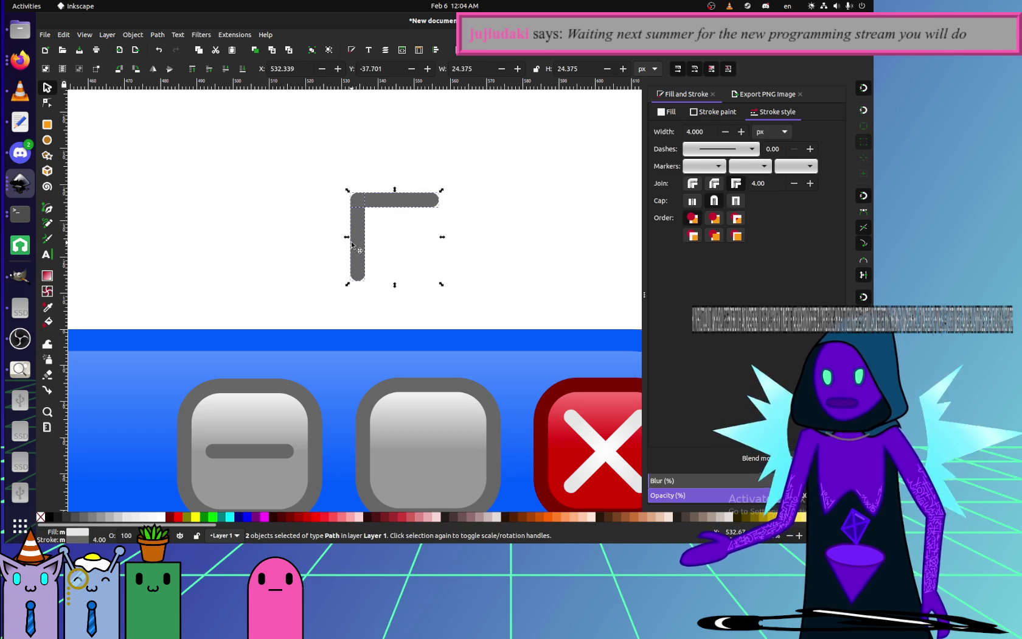
click(290, 215)
drag(289, 135, 509, 304)
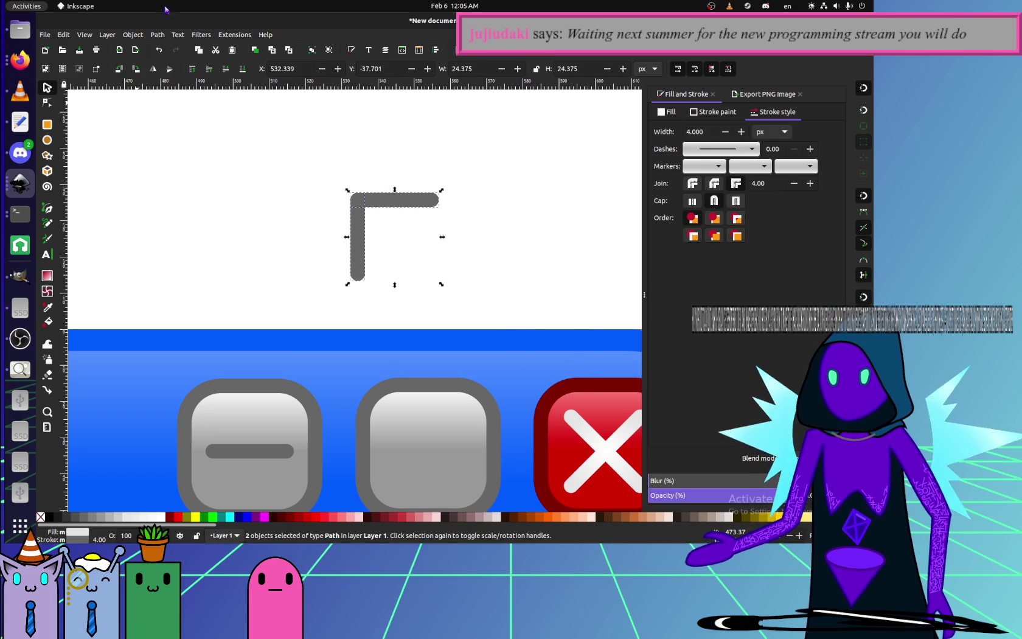
key(alt+Tab)
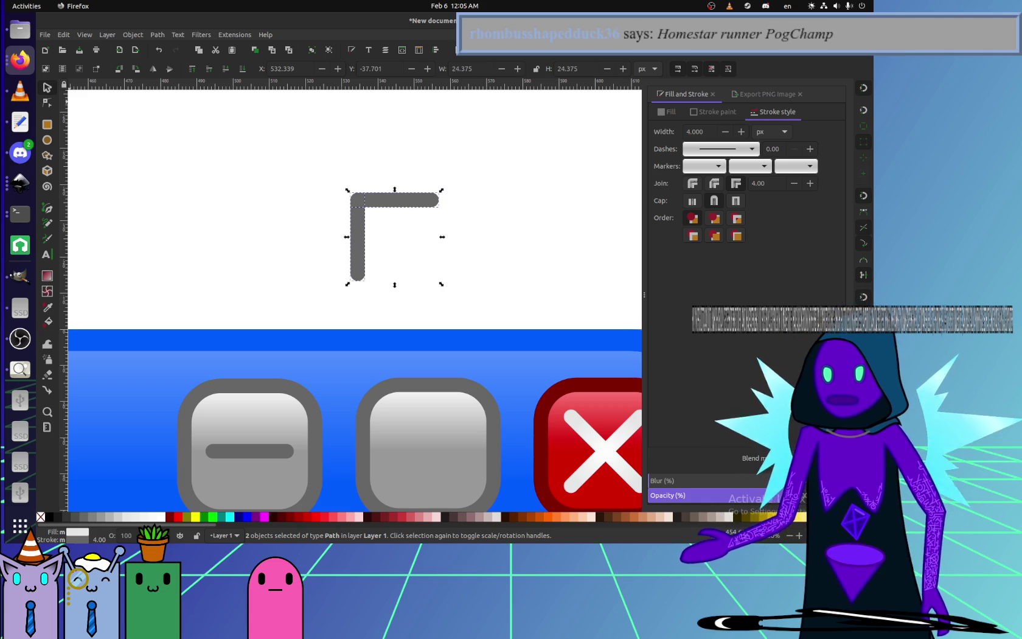
key(alt+Tab)
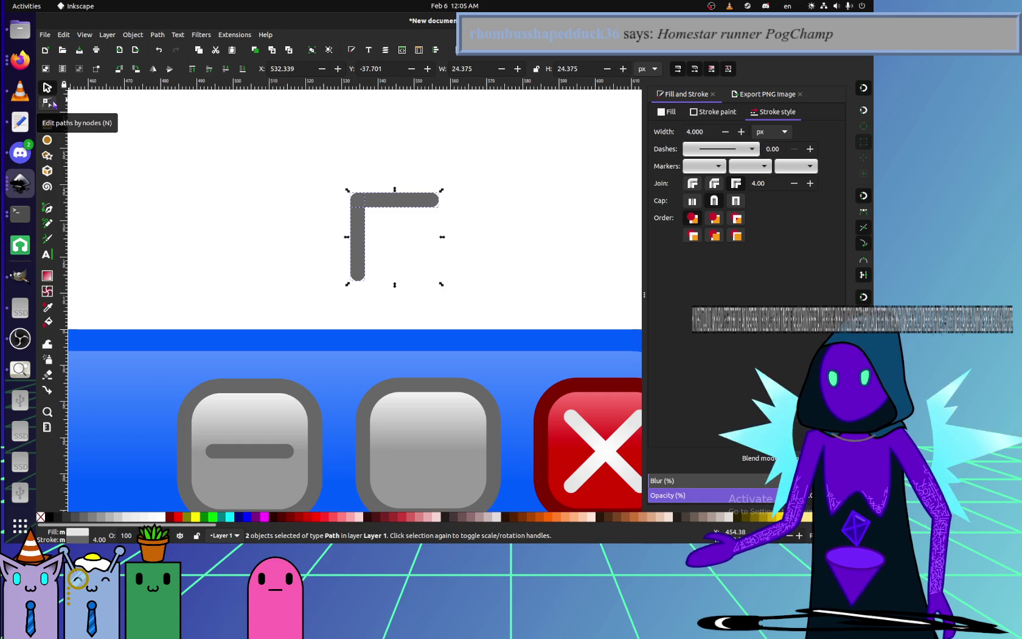
click(157, 34)
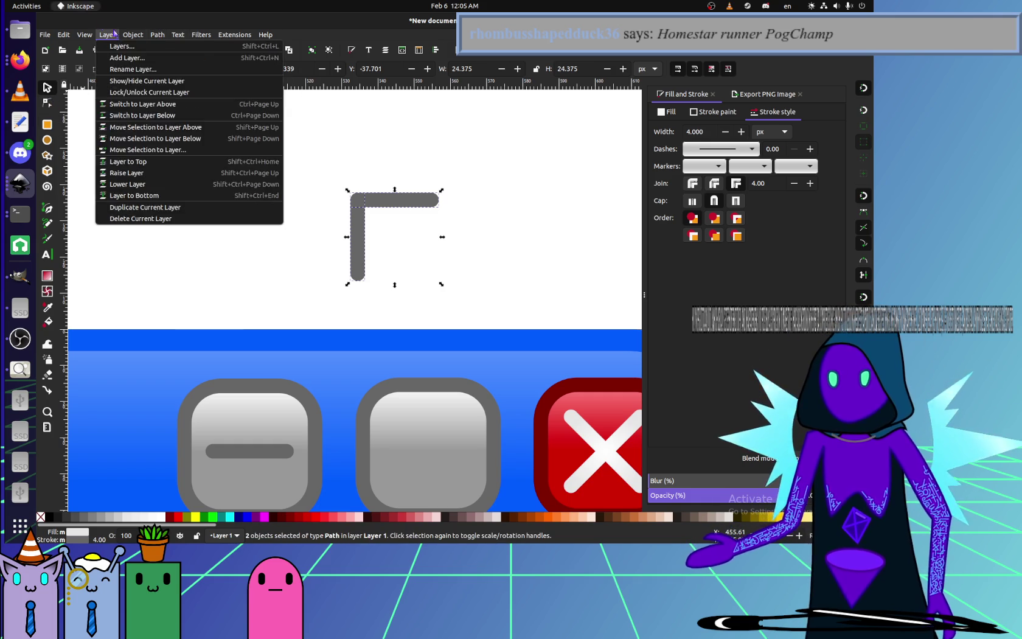
- Combine the two lines into one L path and merge its corner nodes
click(174, 148)
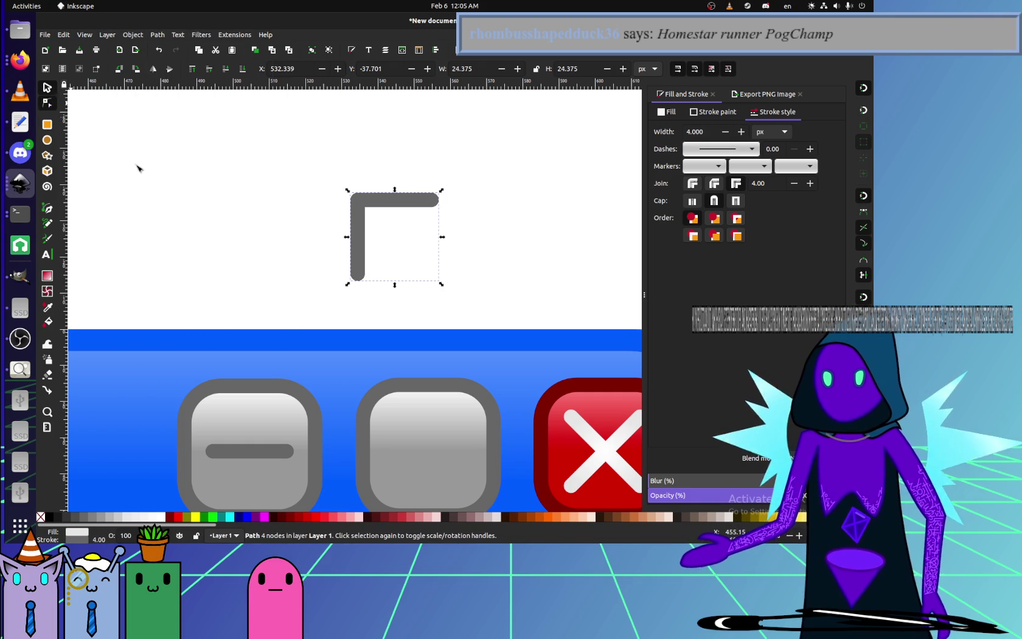
key(n)
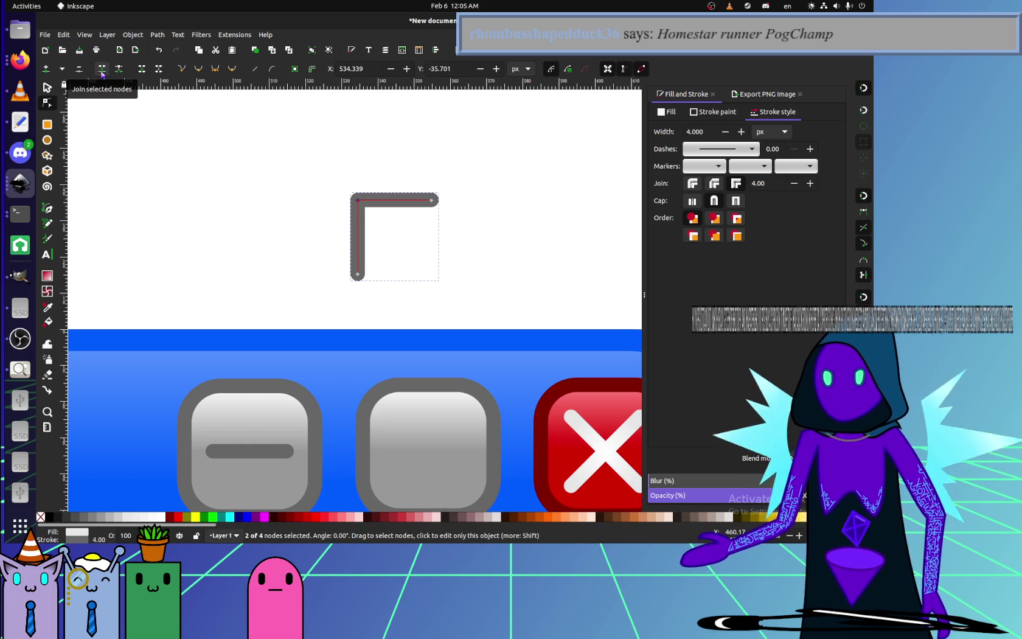
click(102, 69)
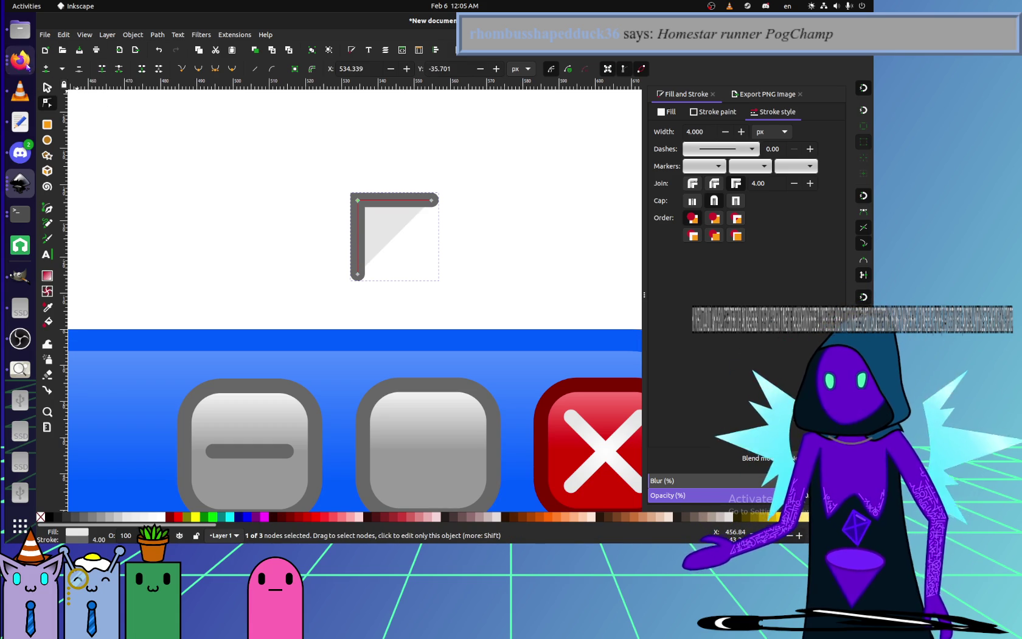
click(20, 59)
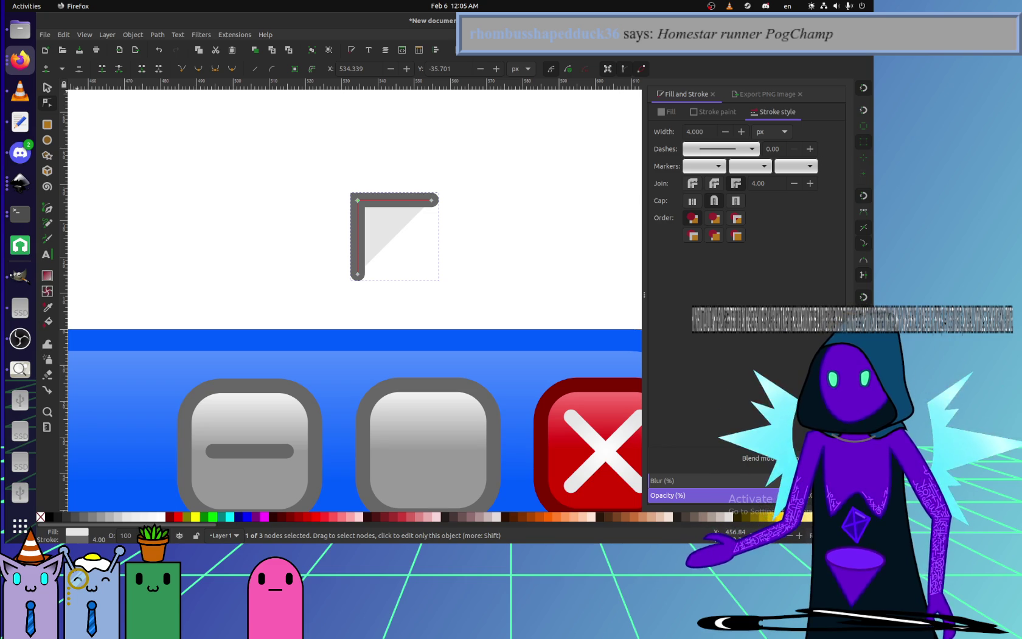
click(326, 276)
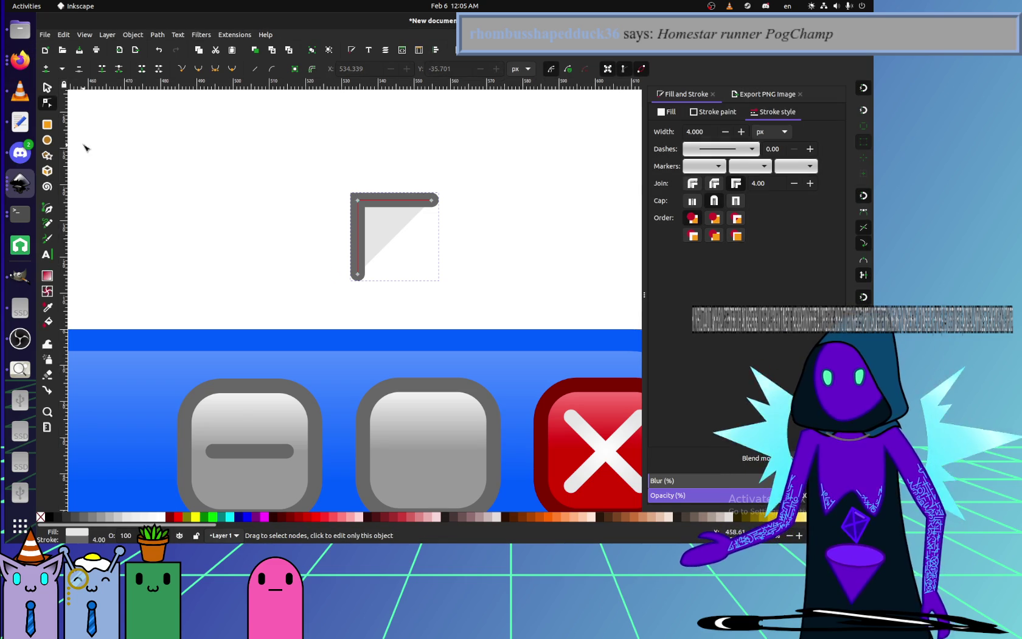
- Duplicate the L and position the copy as the square's opposite corner
click(354, 238)
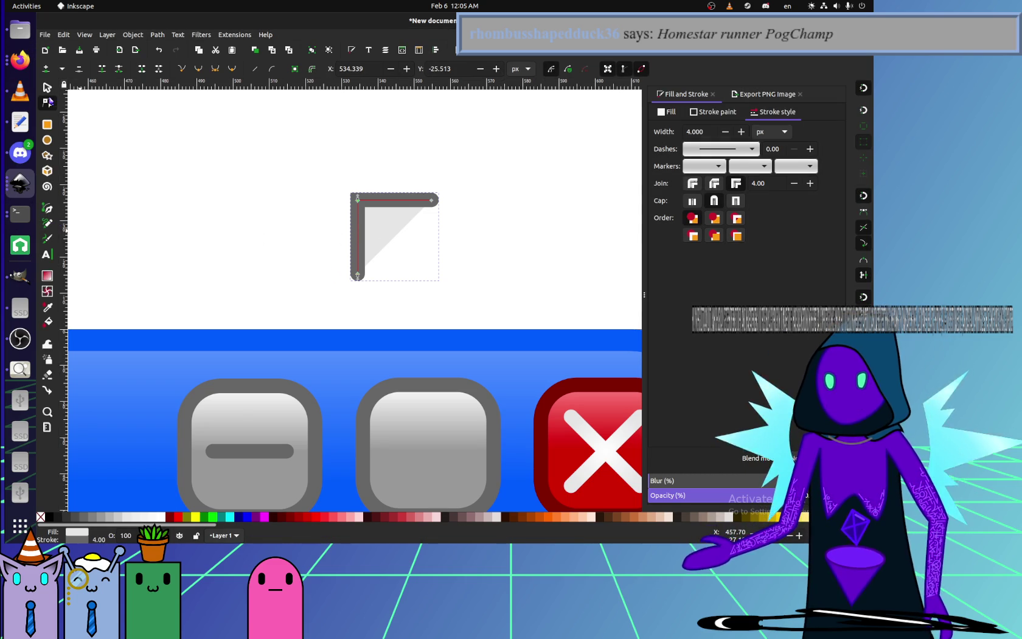
click(47, 87)
key(ctrl+d)
mouse_move(386, 207)
mouse_down()
mouse_move(367, 173)
mouse_move(429, 274)
mouse_up()
click(368, 185)
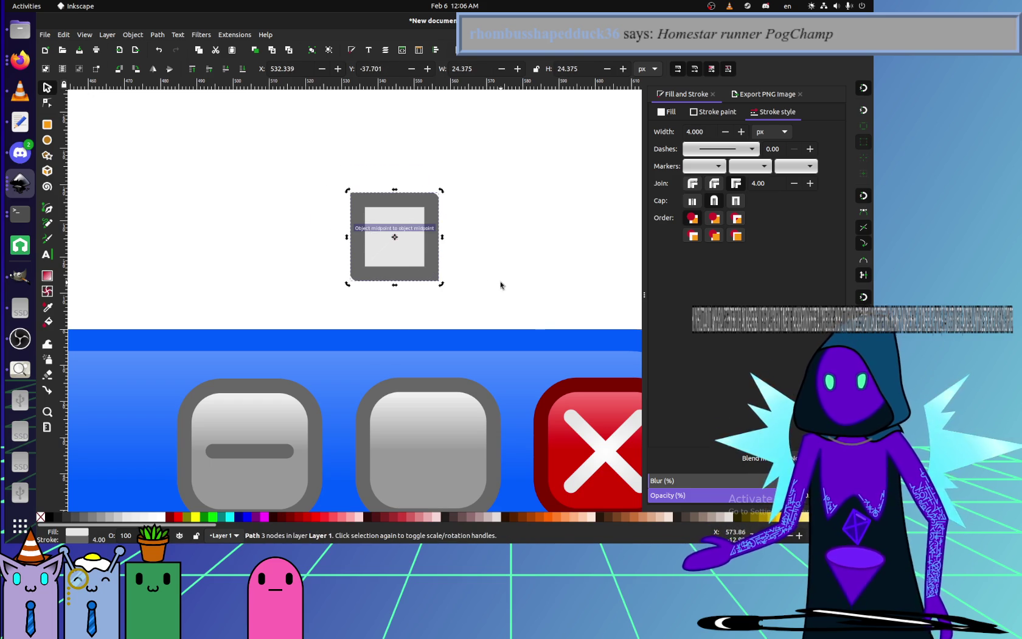
- Combine both L corners into one square path and join its corner nodes
drag(484, 294, 331, 179)
click(157, 34)
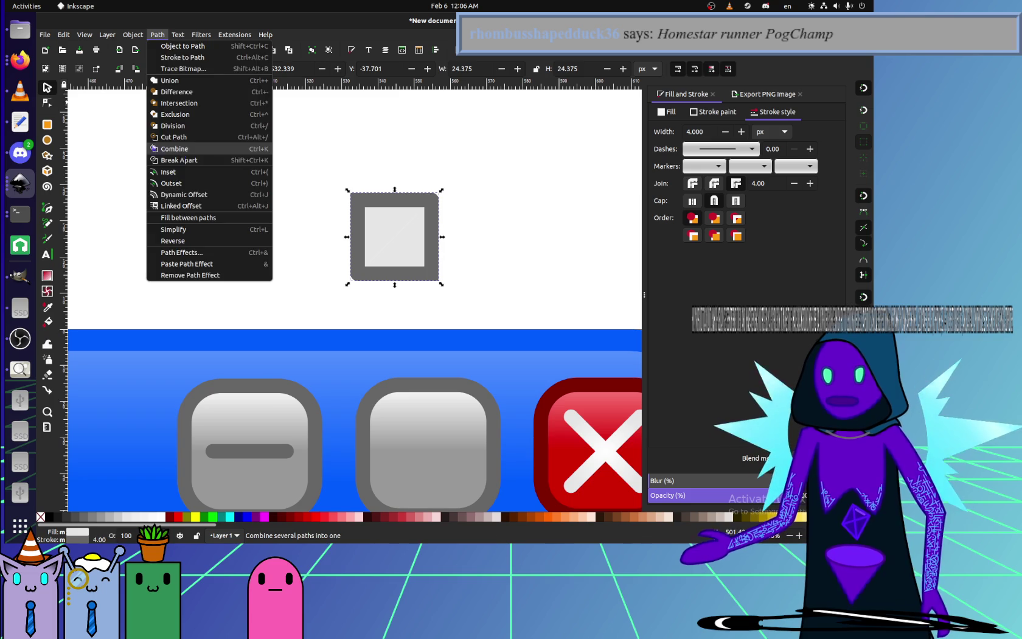
click(176, 149)
key(n)
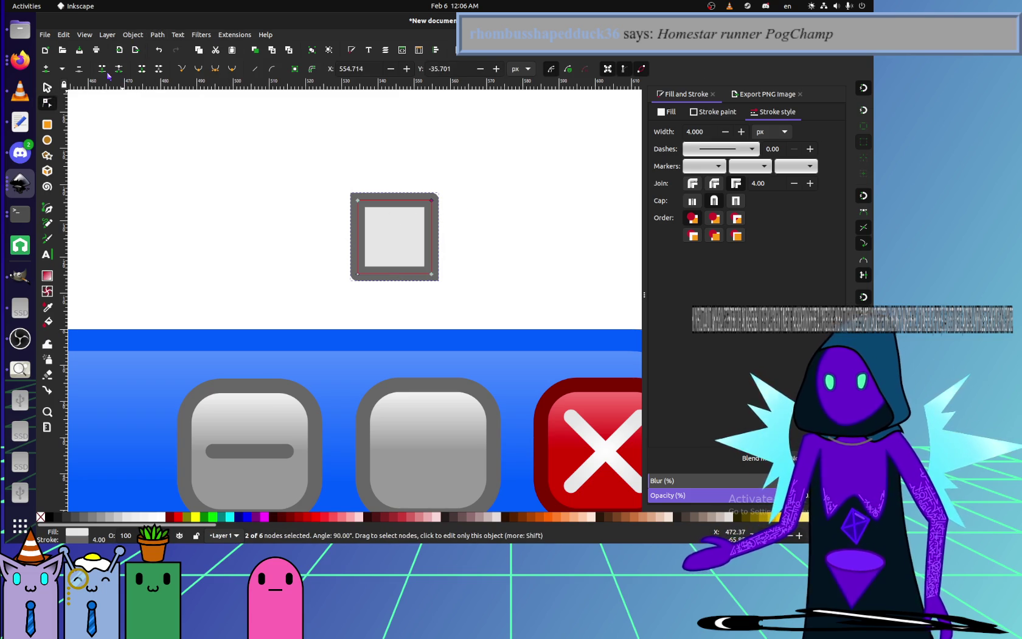
click(108, 73)
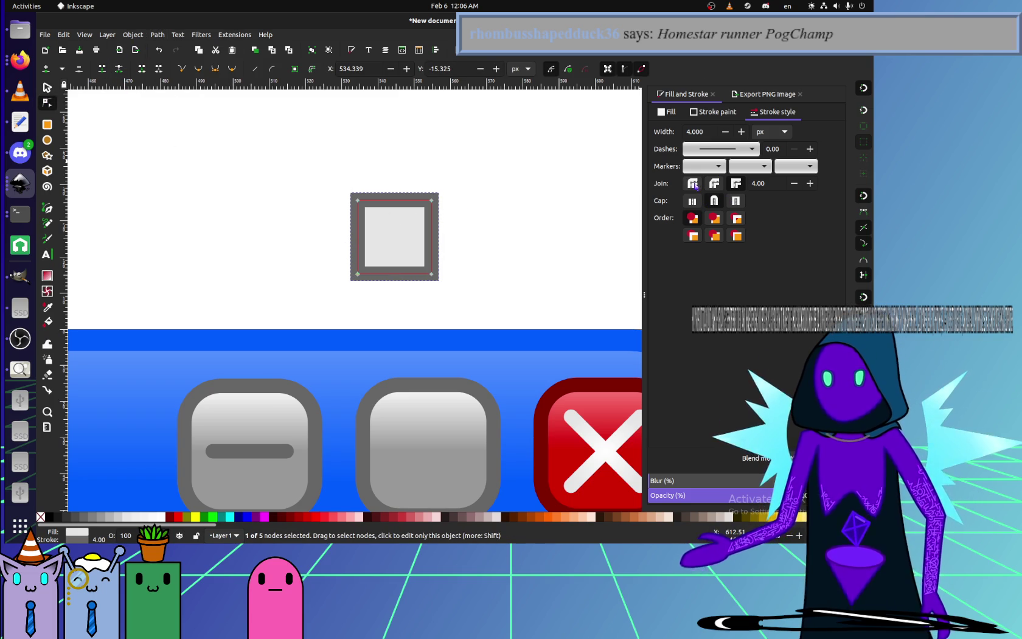
- Place the square on the middle grey button and remove its fill
key(s)
mouse_move(332, 237)
mouse_down()
mouse_move(388, 347)
mouse_move(369, 459)
mouse_up()
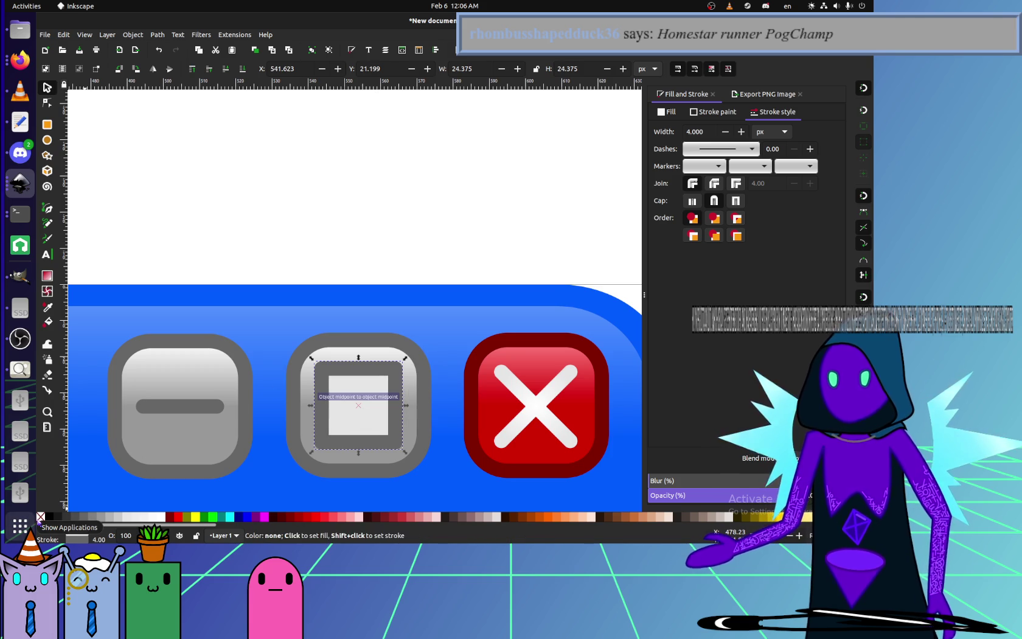
click(40, 517)
click(213, 266)
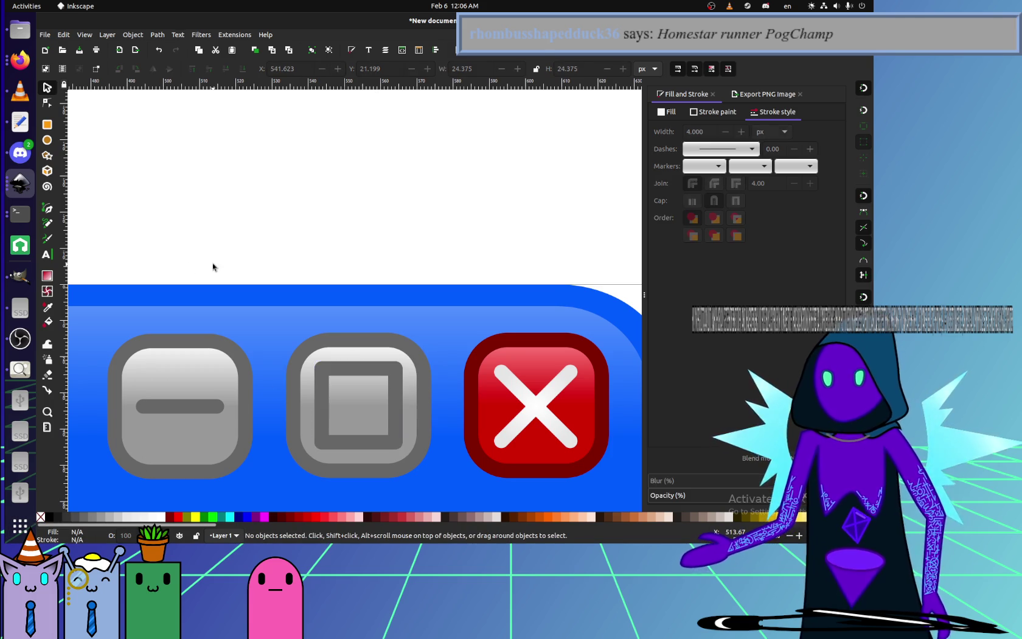
key(2)
scroll(337, 365, down, 1)
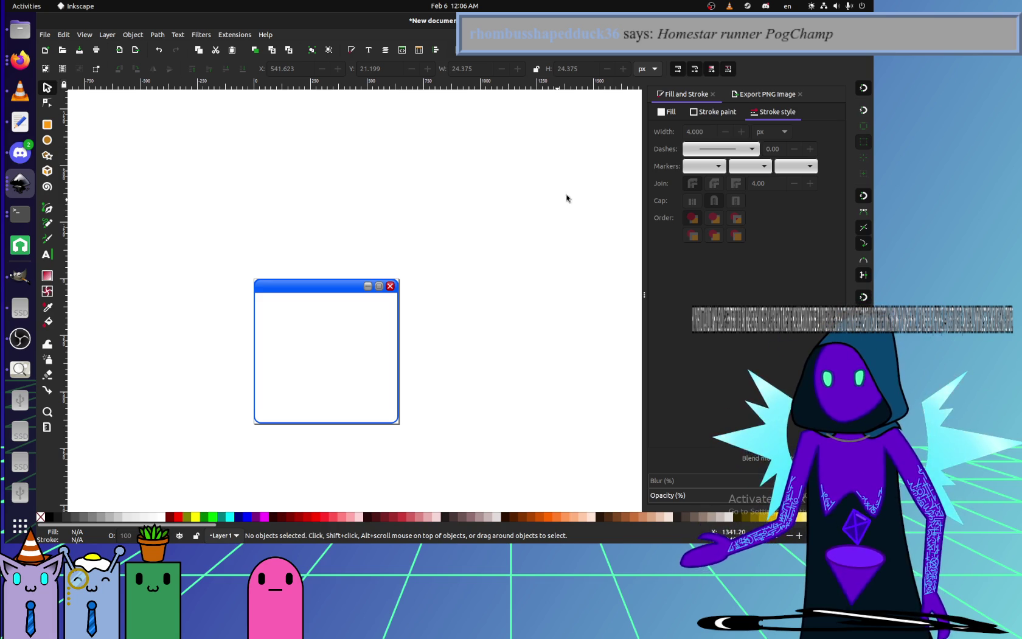
- Show the Export PNG Image panel and bring up Save As from the File menu
click(748, 93)
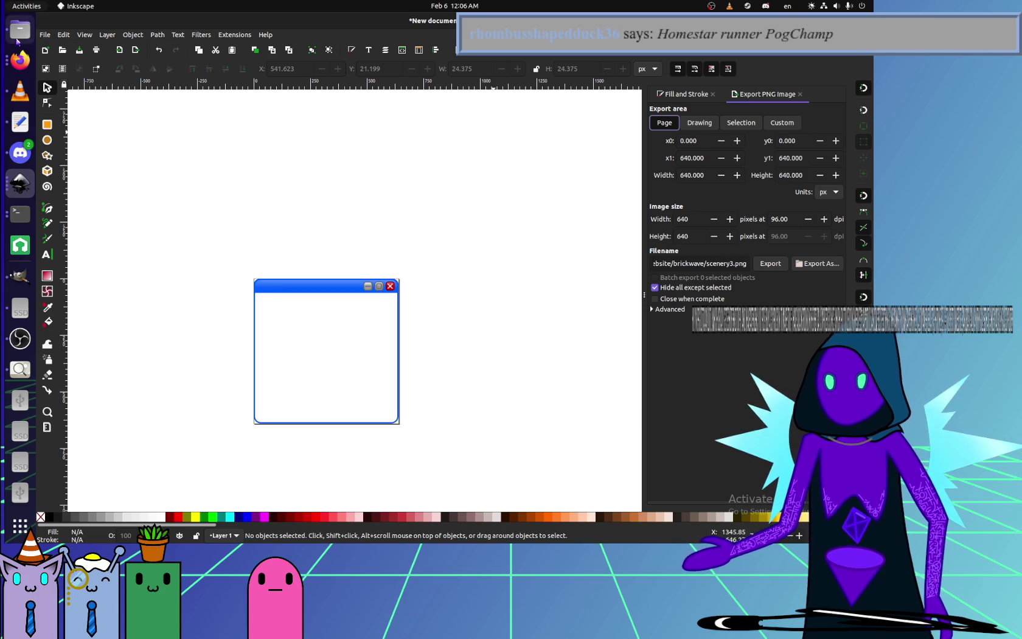
click(45, 35)
click(63, 114)
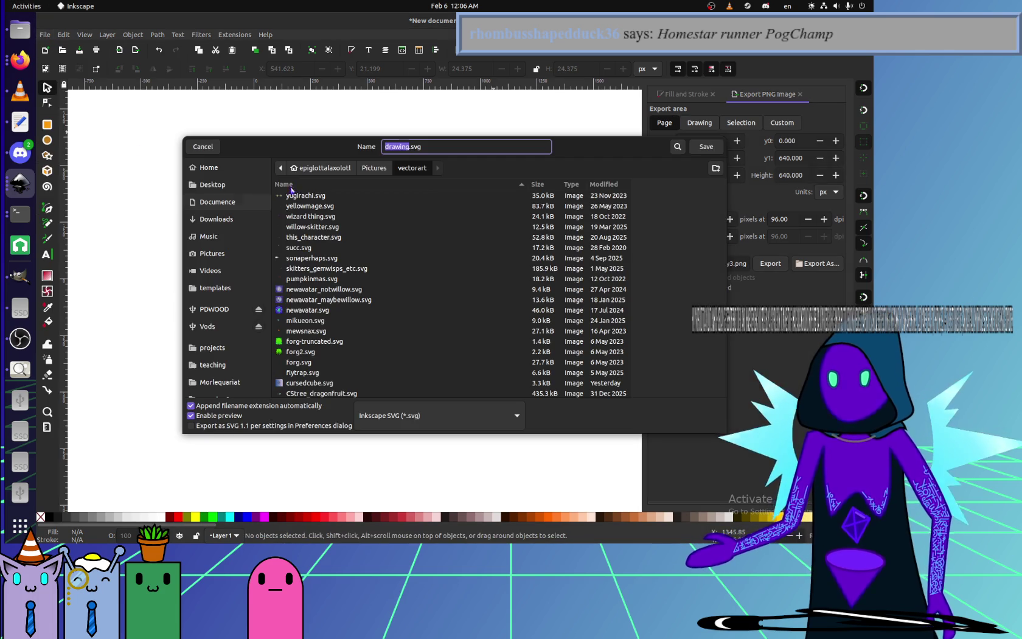
key(Escape)
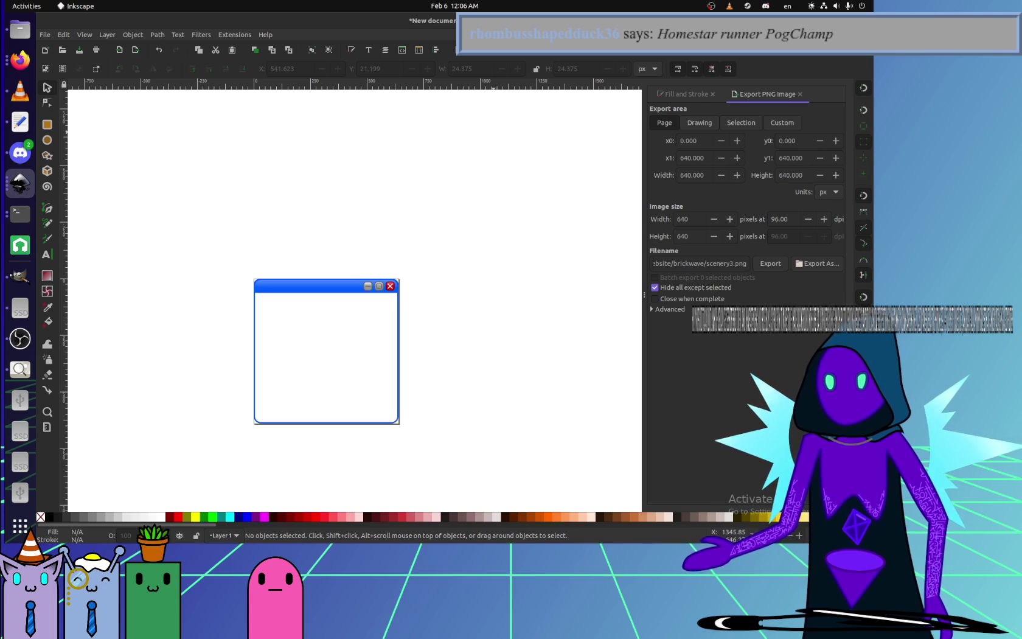
- Save the drawing as ui.svg and export the page as sceneryUI.png
key(ctrl+s)
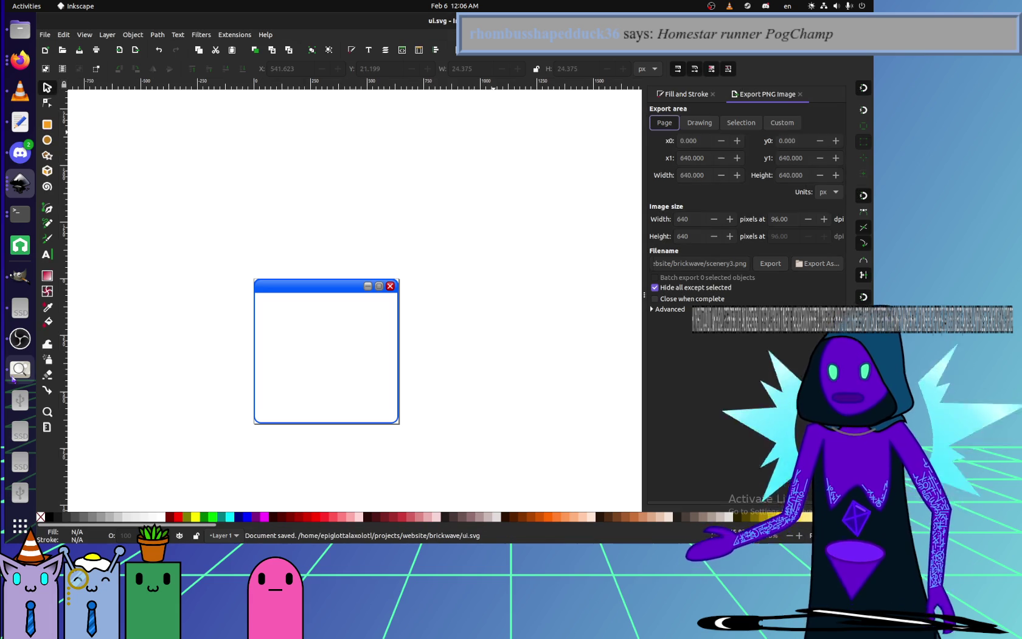
double_click(719, 263)
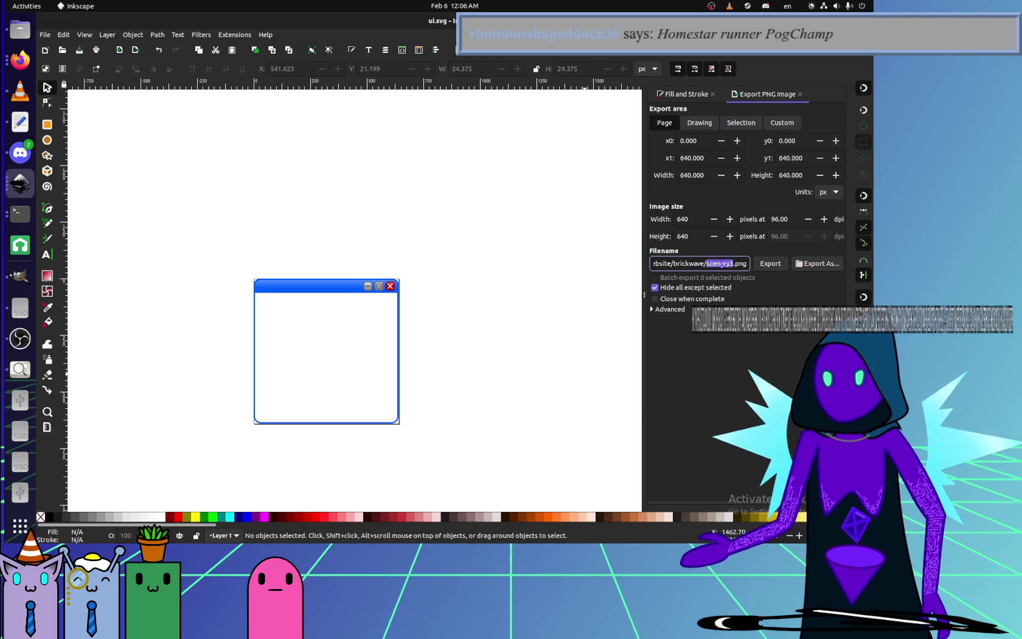
text(scenery)
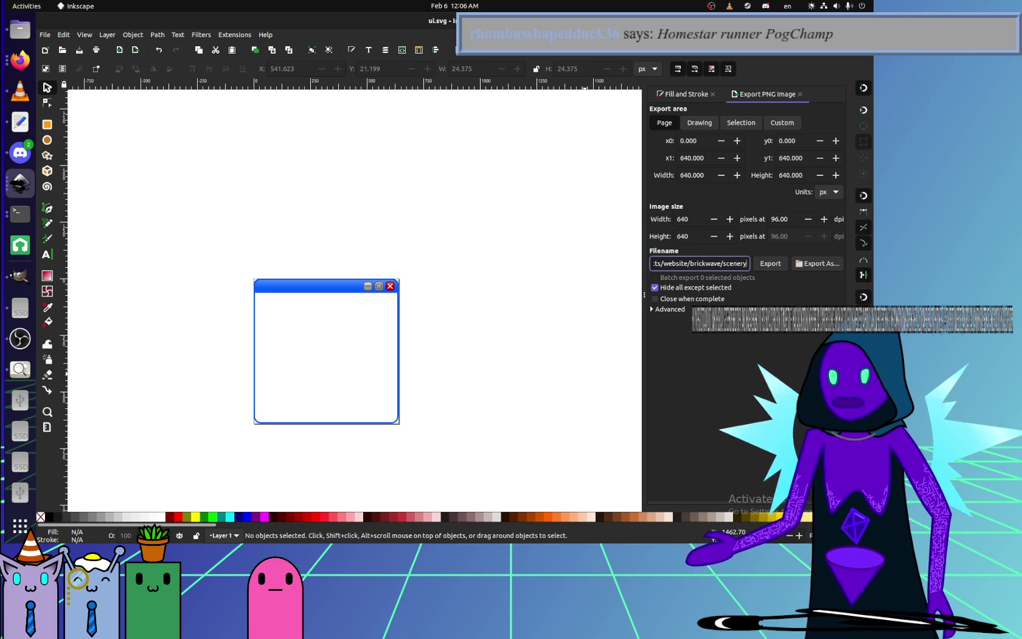
text(UI)
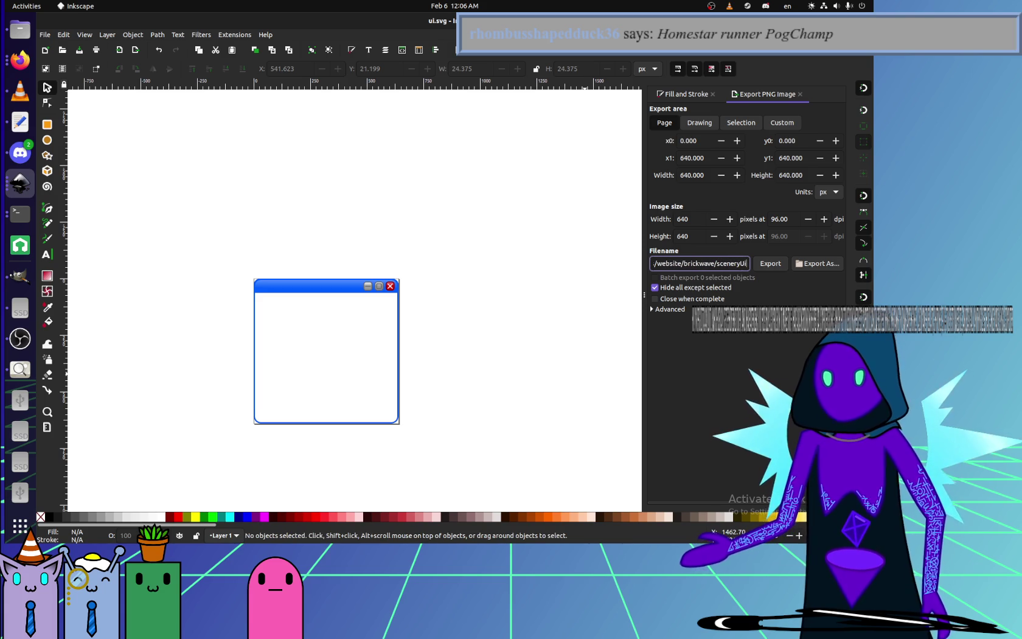
key(Return)
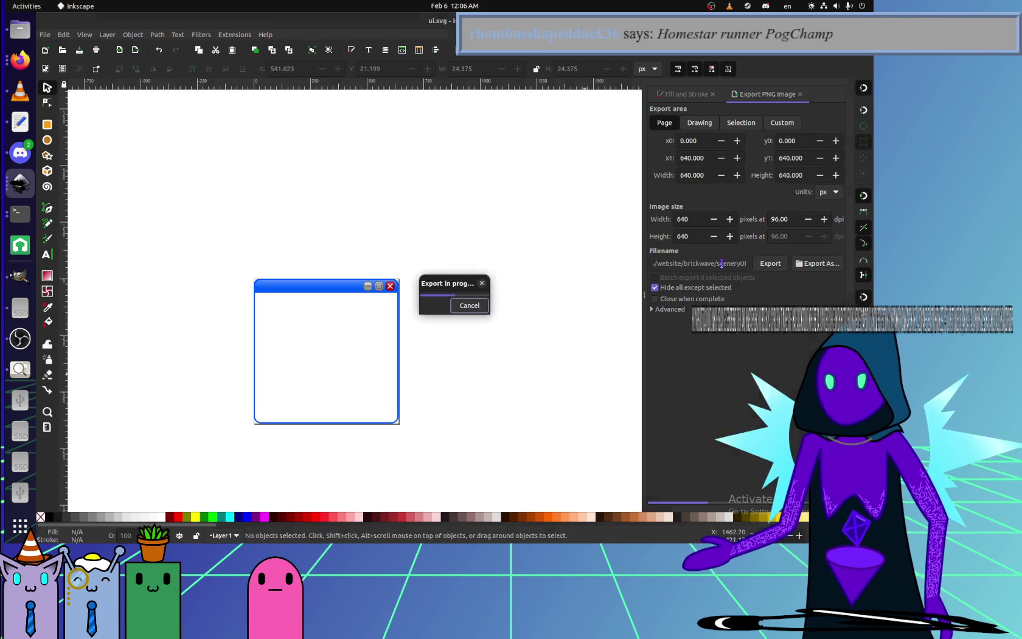
click(21, 124)
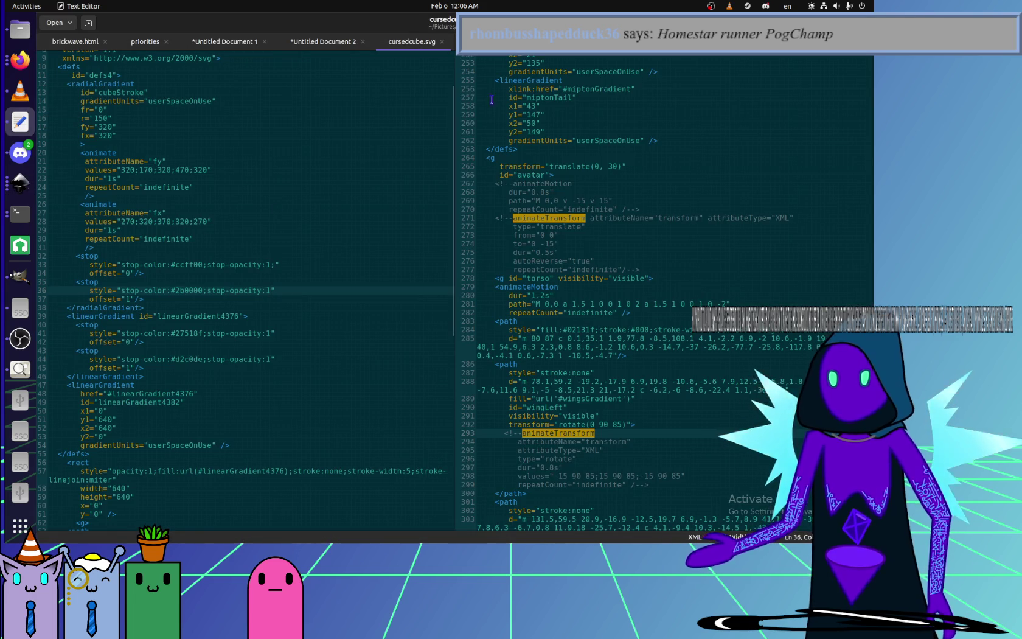
- Copy the boop world option in brickwave.html as a 'user interface' scenery option and save
key(super+Up)
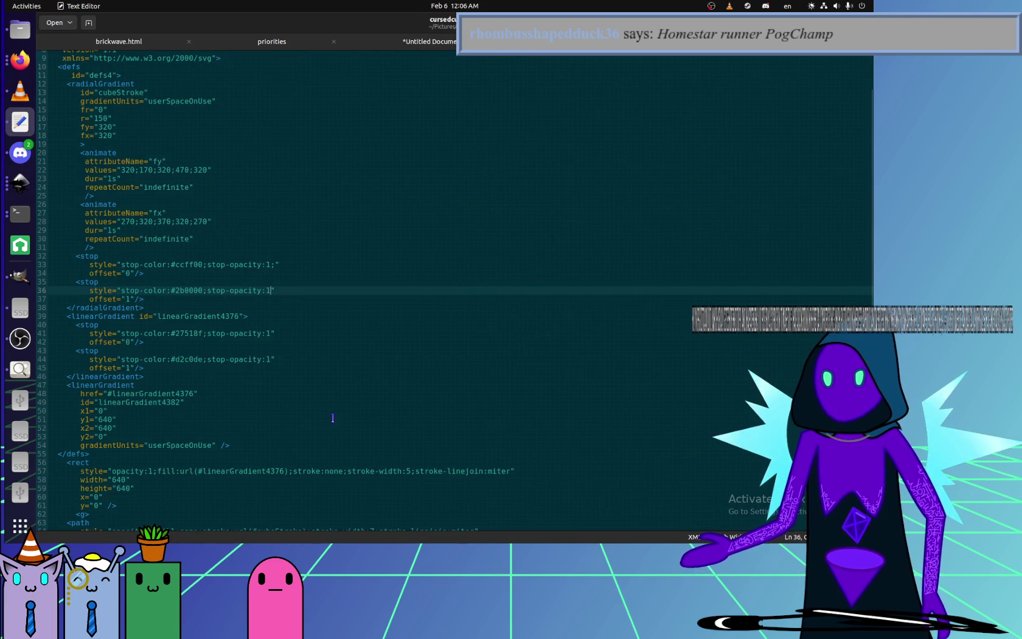
click(272, 42)
click(119, 42)
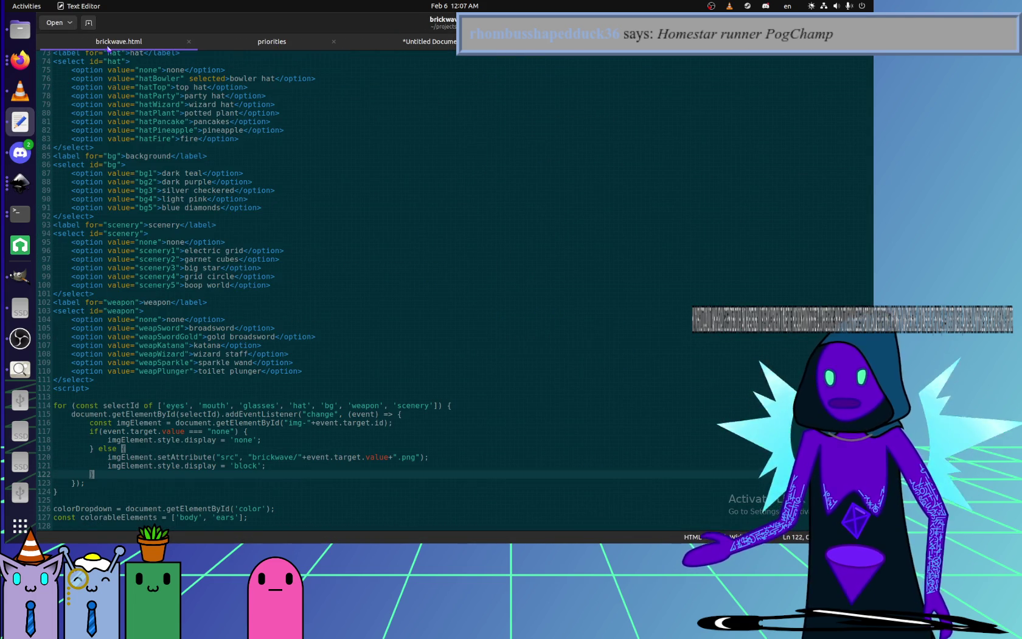
triple_click(307, 281)
key(ctrl+shift+d)
click(179, 294)
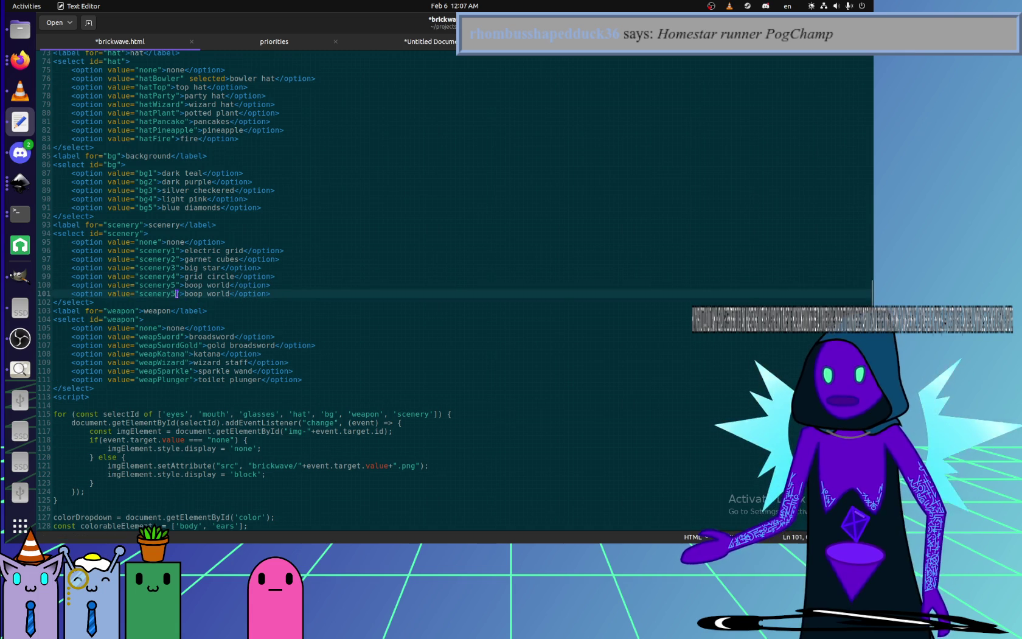
key(BackSpace)
text(6)
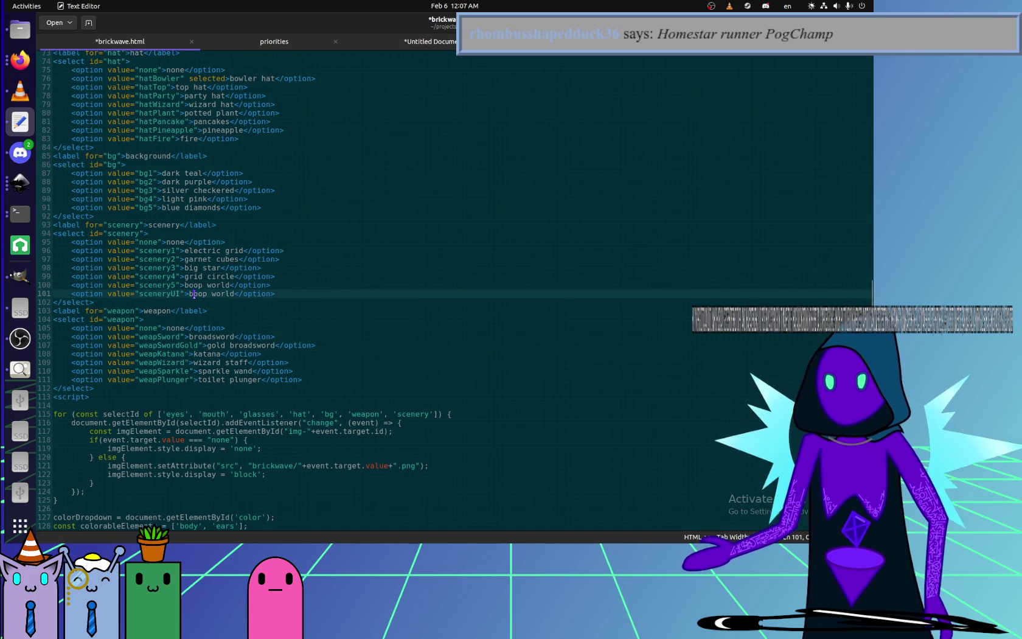
drag(192, 294, 234, 293)
text(us)
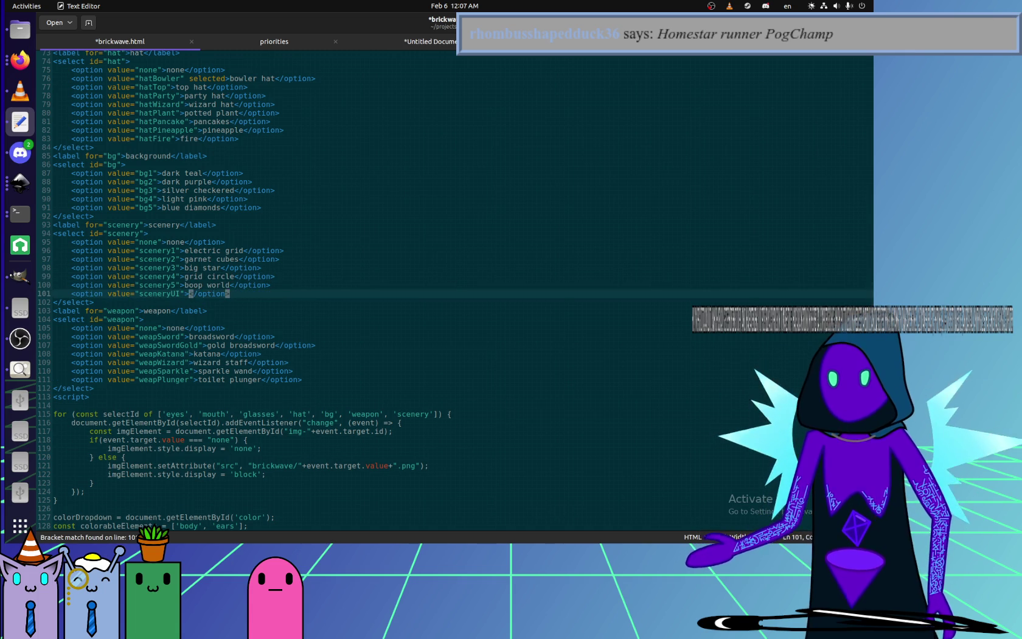
text(er interface)
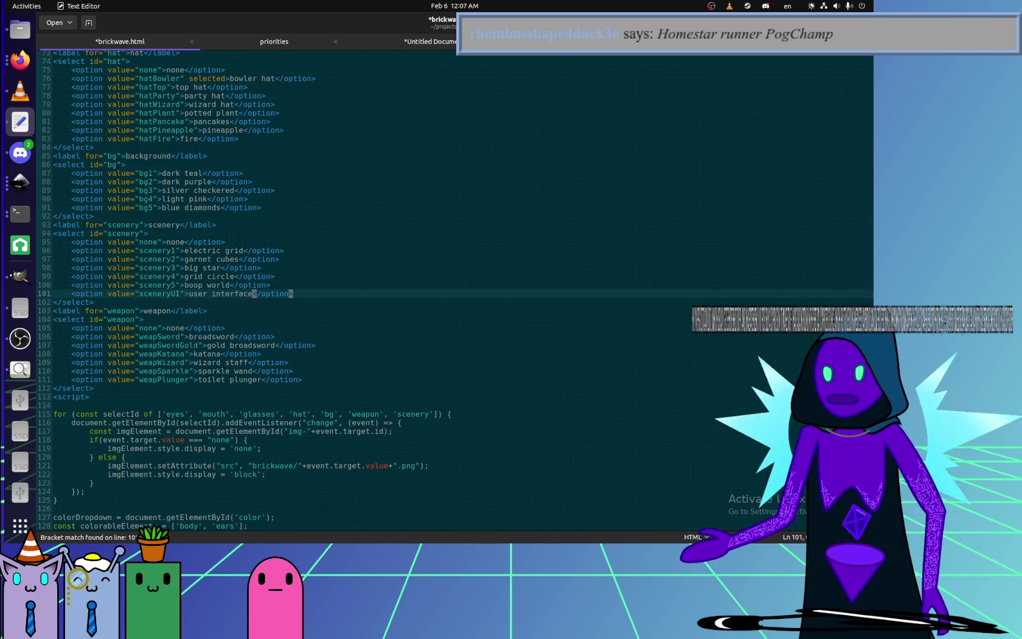
key(ctrl+s)
click(30, 58)
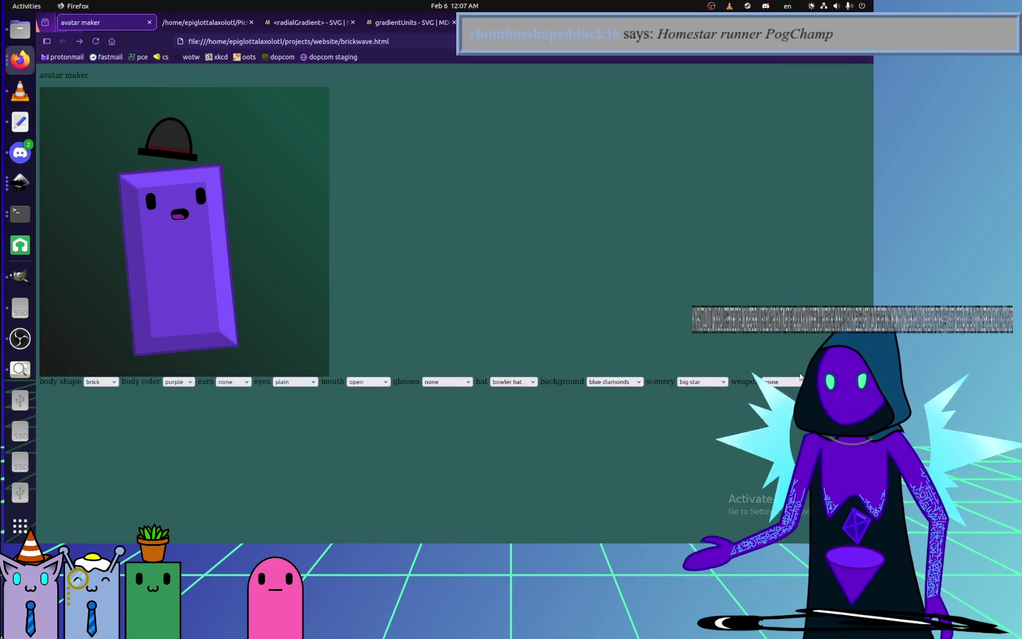
- Choose 'user interface' scenery and a 'top hat' for the avatar preview
click(703, 382)
click(693, 461)
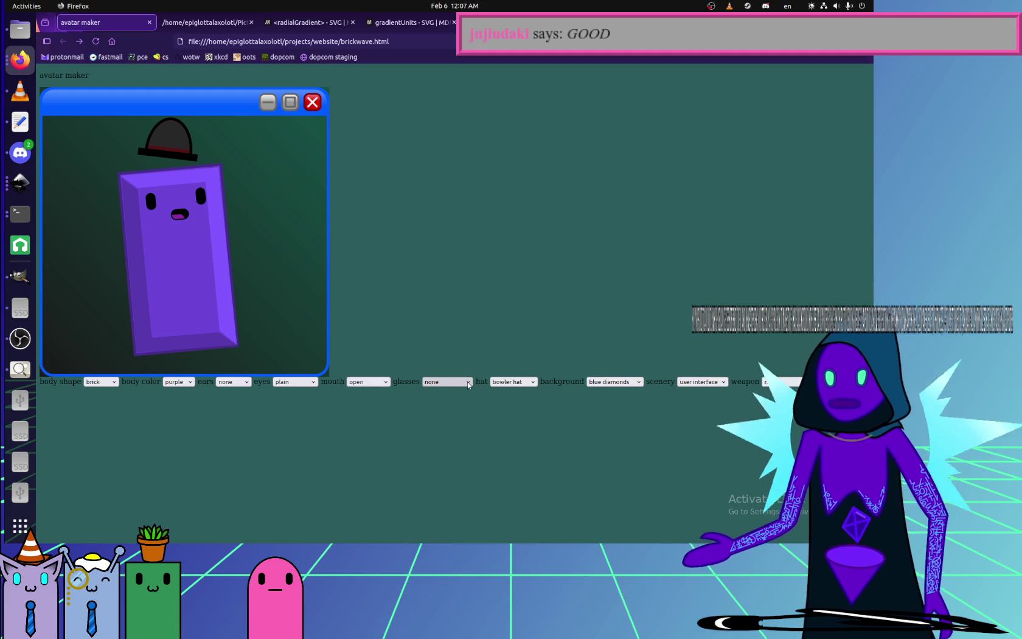
click(513, 381)
click(509, 416)
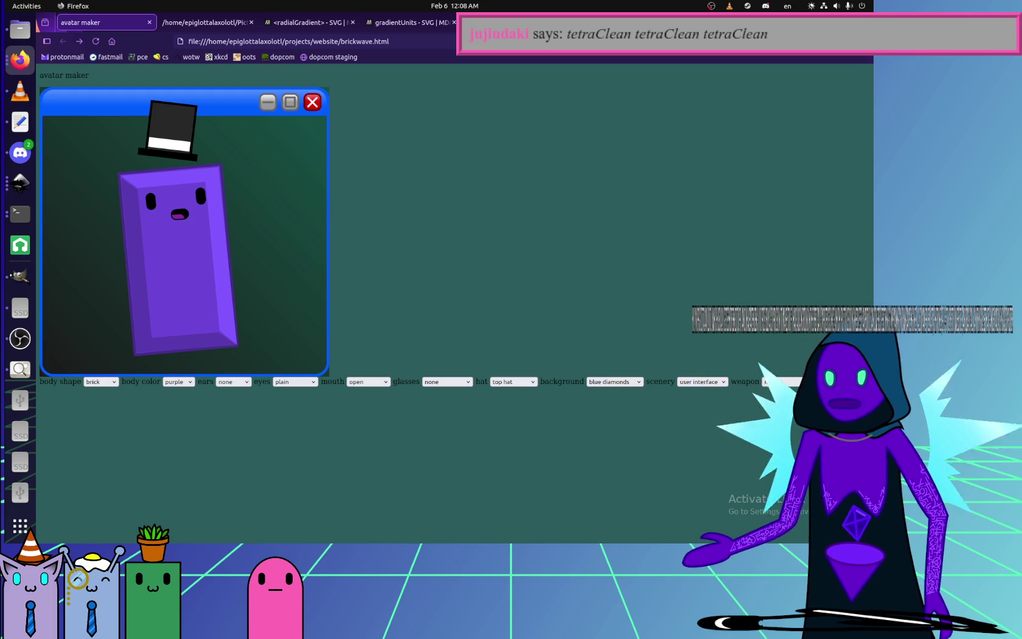
- Try light pink and blue diamonds backgrounds, then set the avatar background to dark purple
click(619, 381)
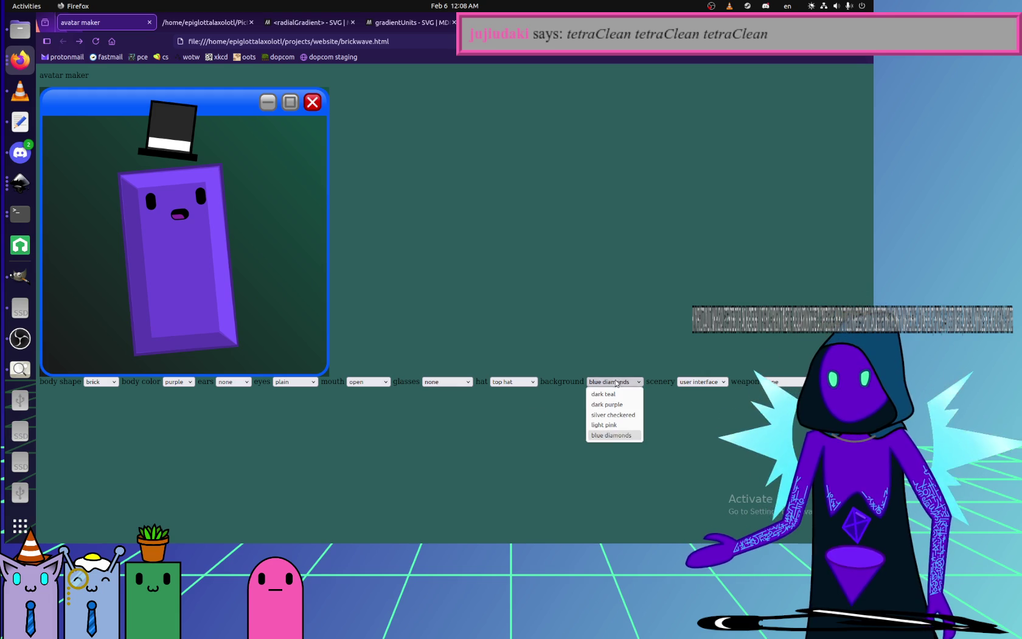
click(616, 382)
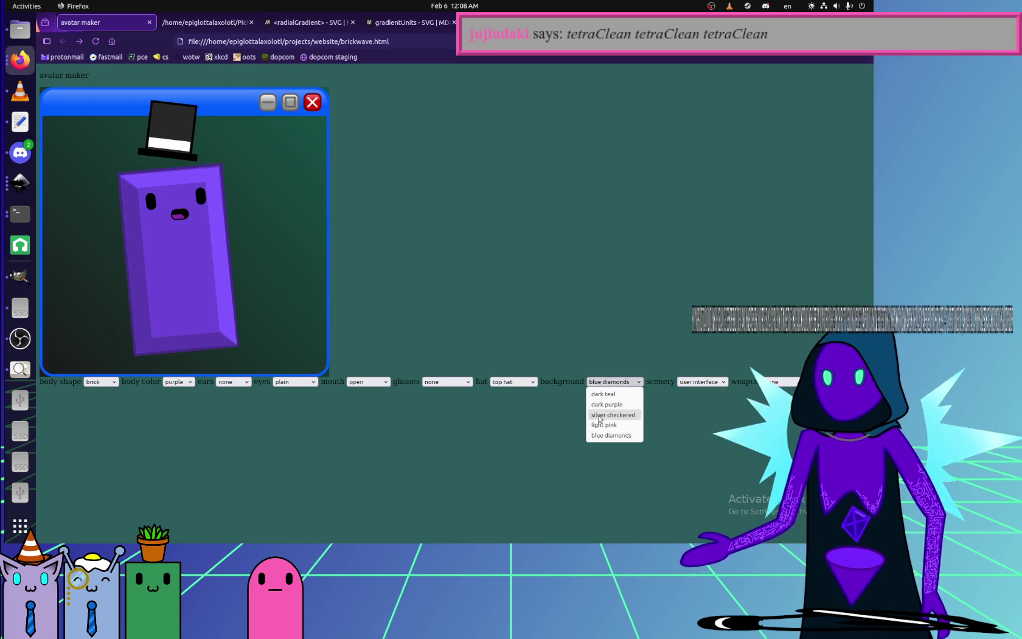
click(607, 434)
click(610, 381)
click(606, 424)
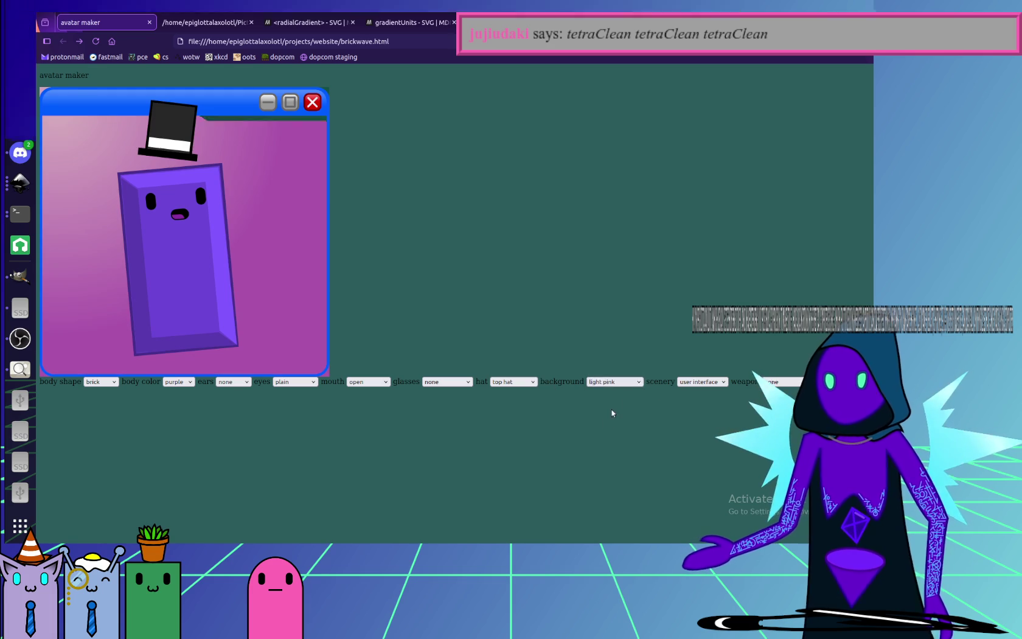
click(613, 382)
click(613, 435)
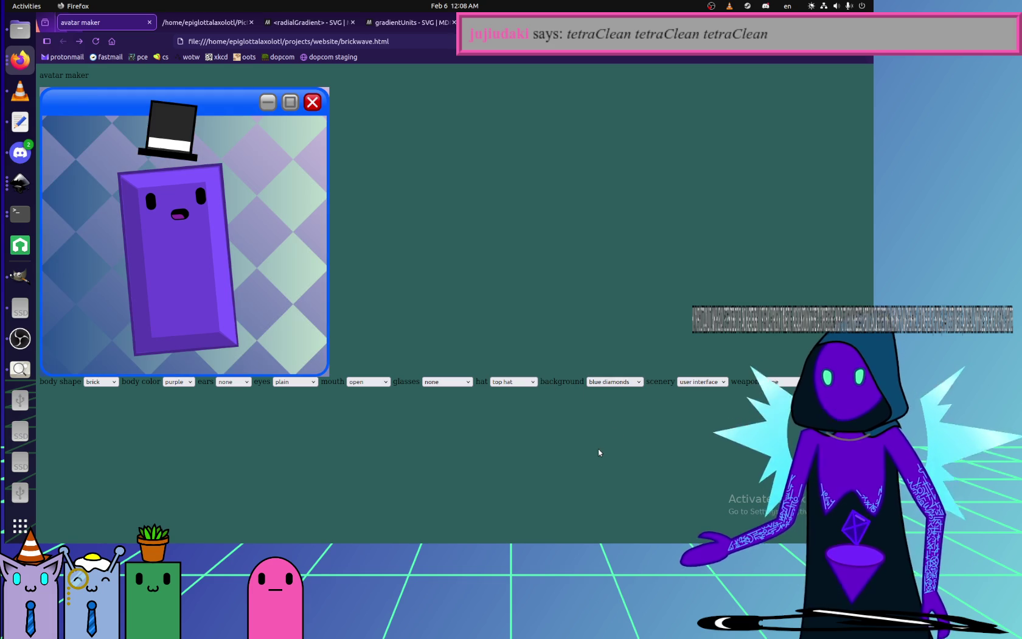
click(609, 381)
click(606, 404)
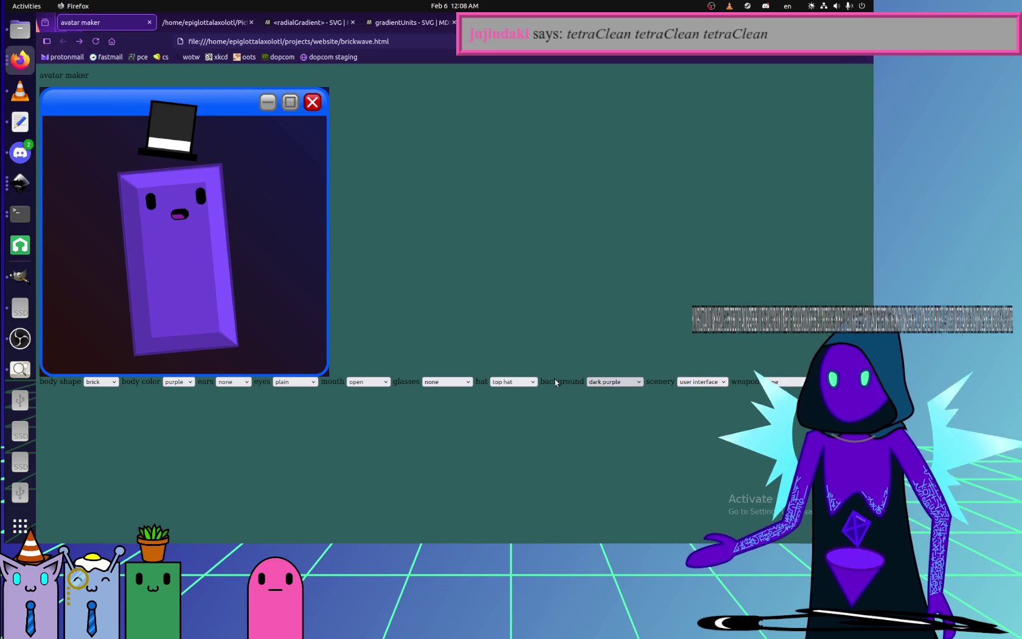
- Give the avatar the toilet plunger weapon after trying the sparkle wand
click(608, 381)
click(782, 381)
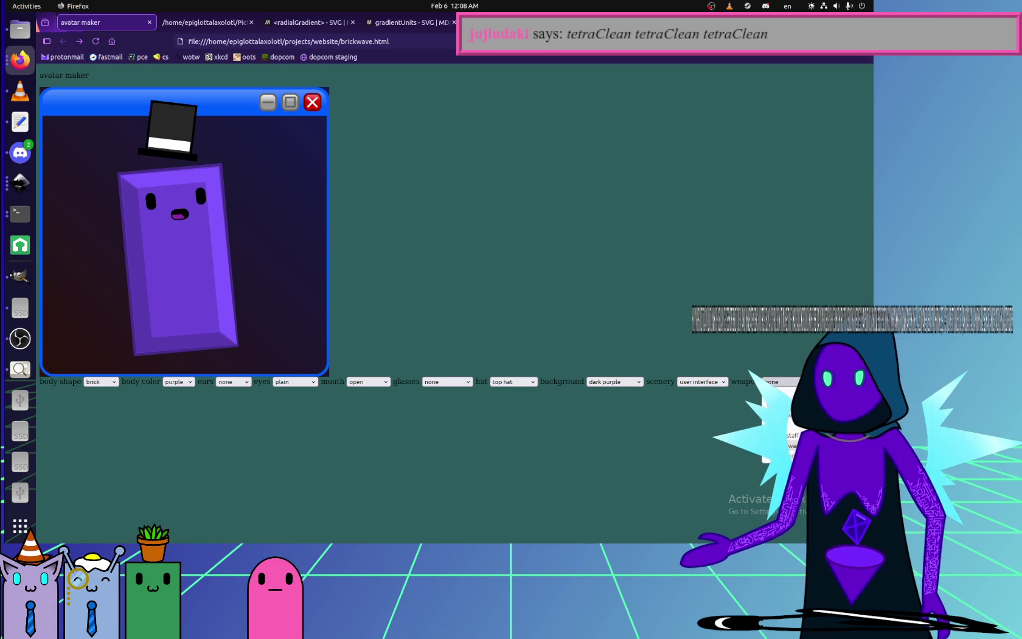
click(779, 446)
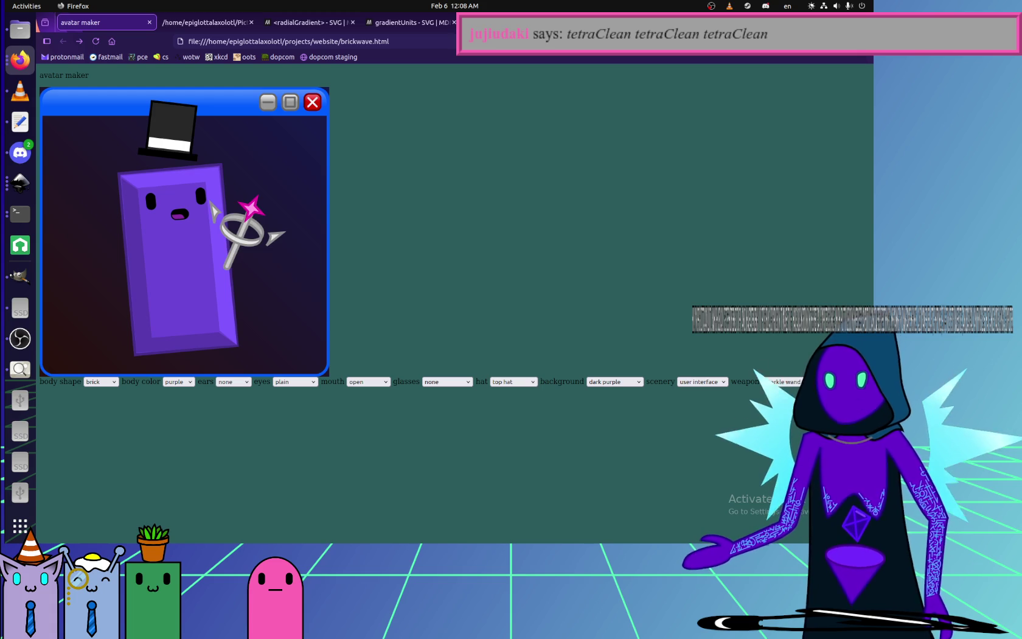
click(782, 382)
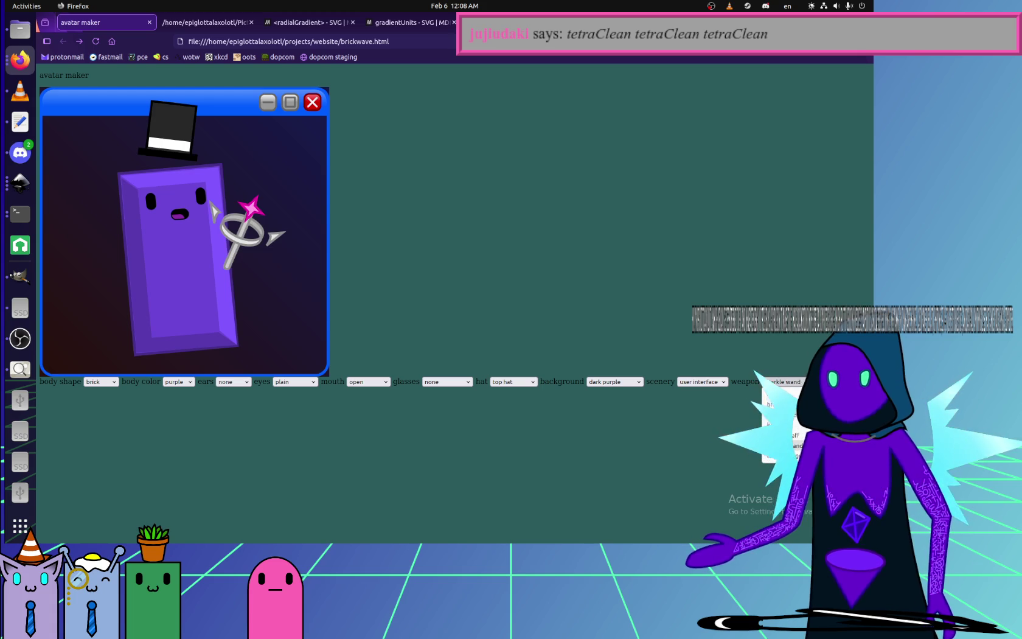
click(779, 455)
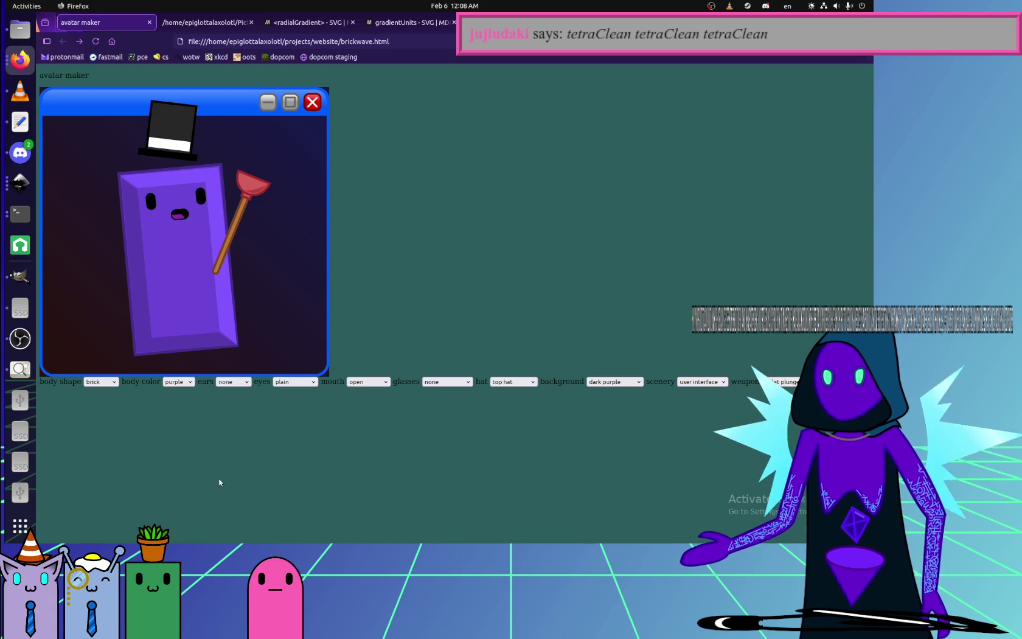
- Set the avatar's eyes to happy, mouth to big, and glasses to anime glasses
click(229, 381)
click(291, 381)
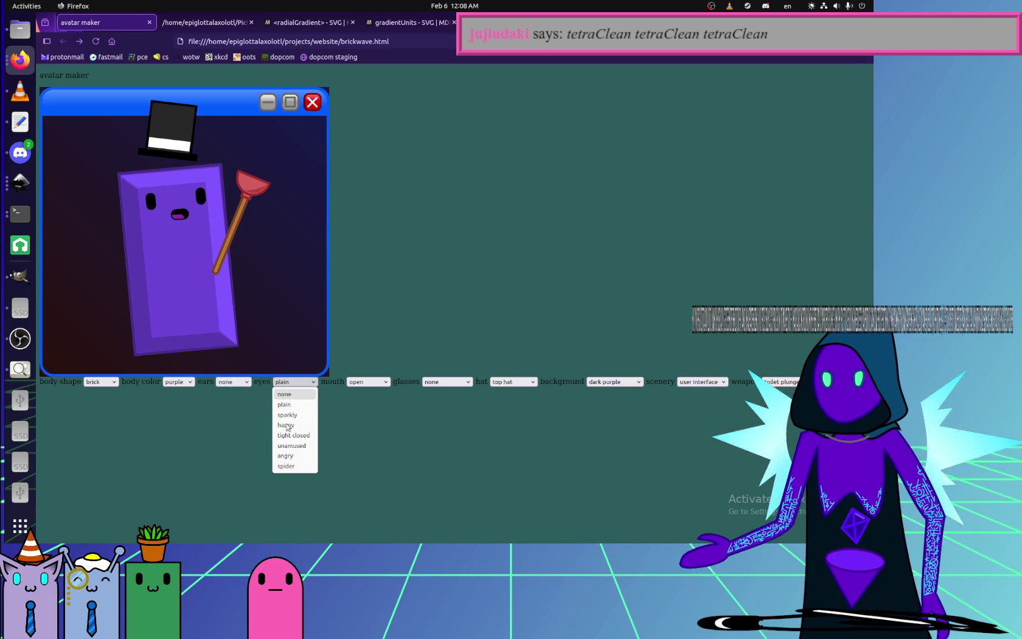
click(290, 466)
click(368, 382)
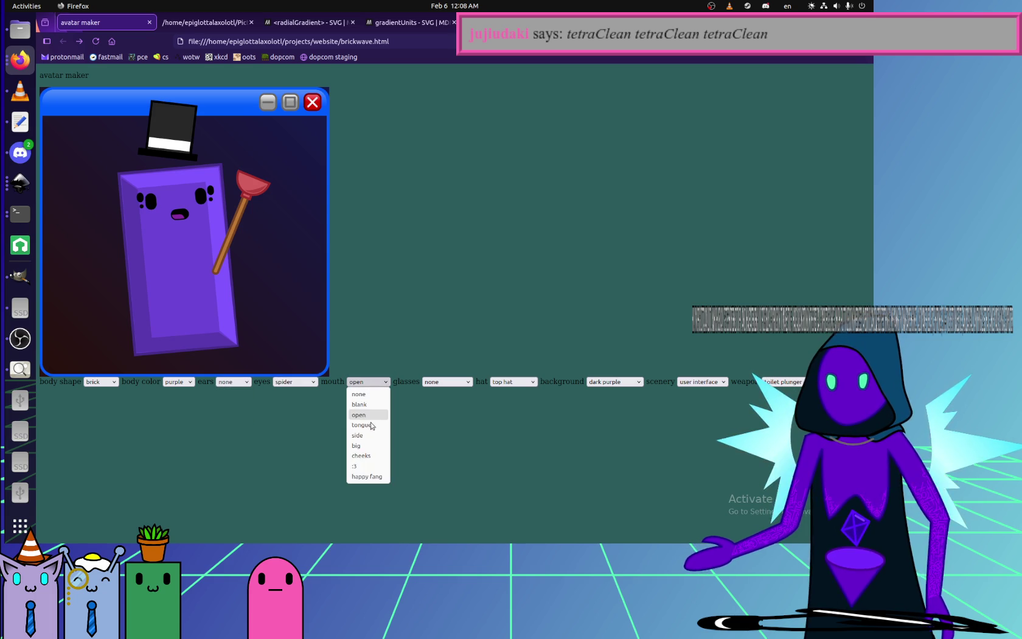
click(373, 454)
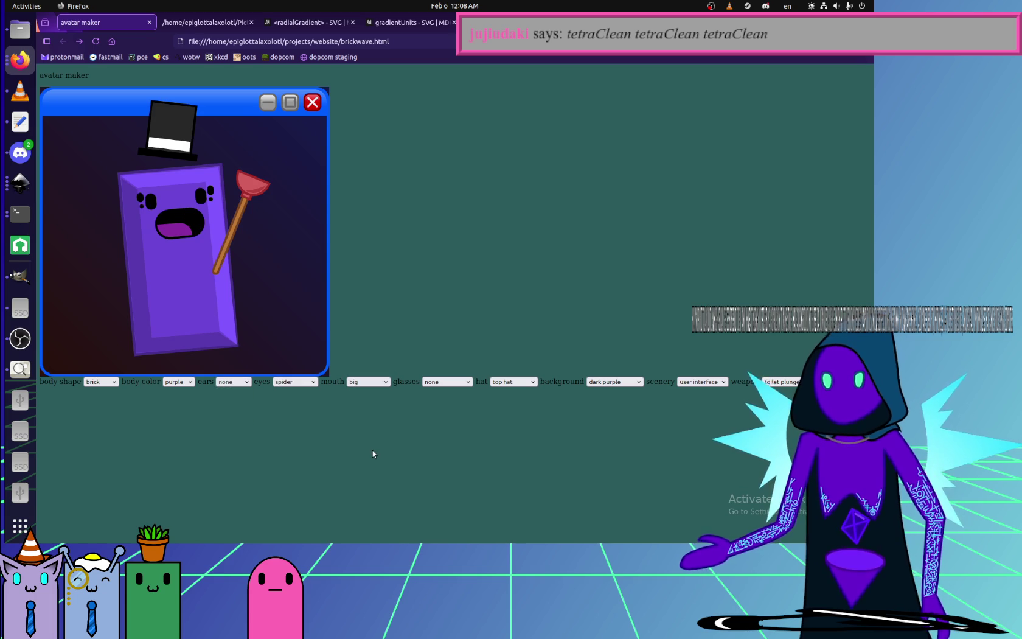
click(446, 381)
click(457, 416)
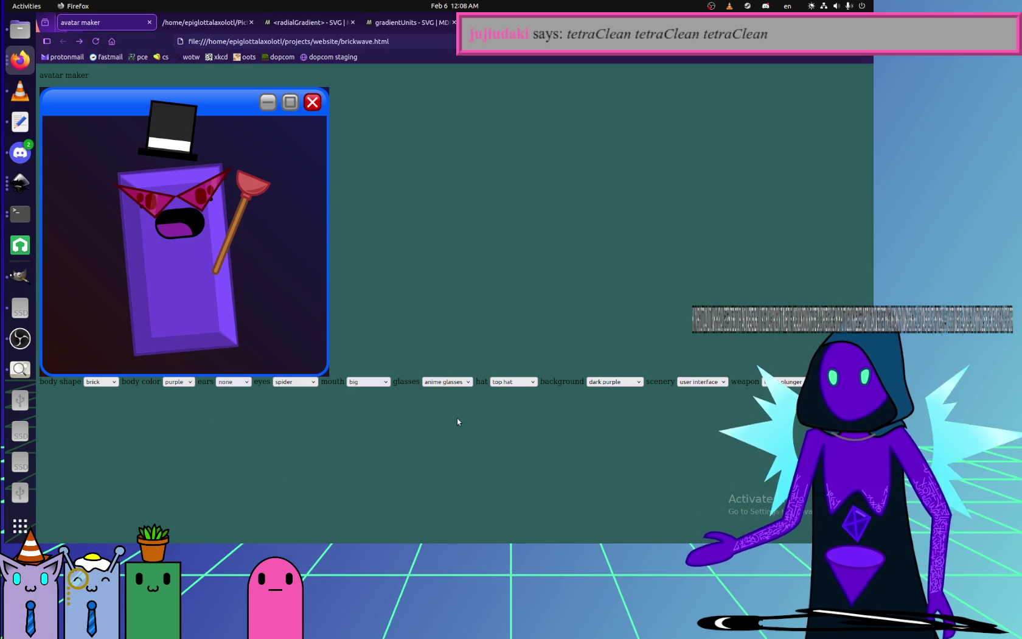
click(295, 382)
click(295, 415)
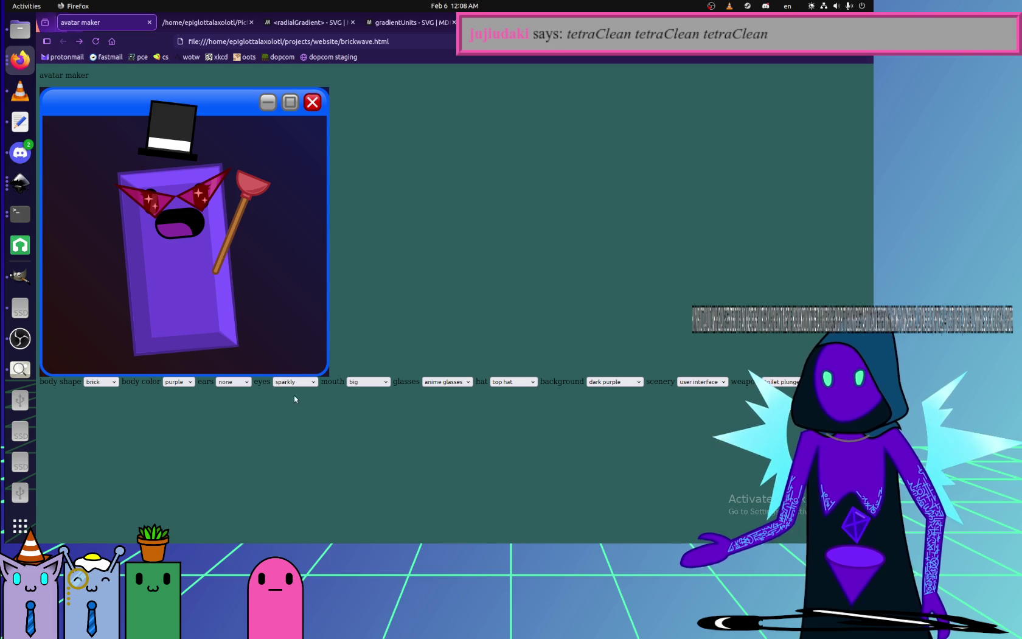
click(295, 381)
click(296, 432)
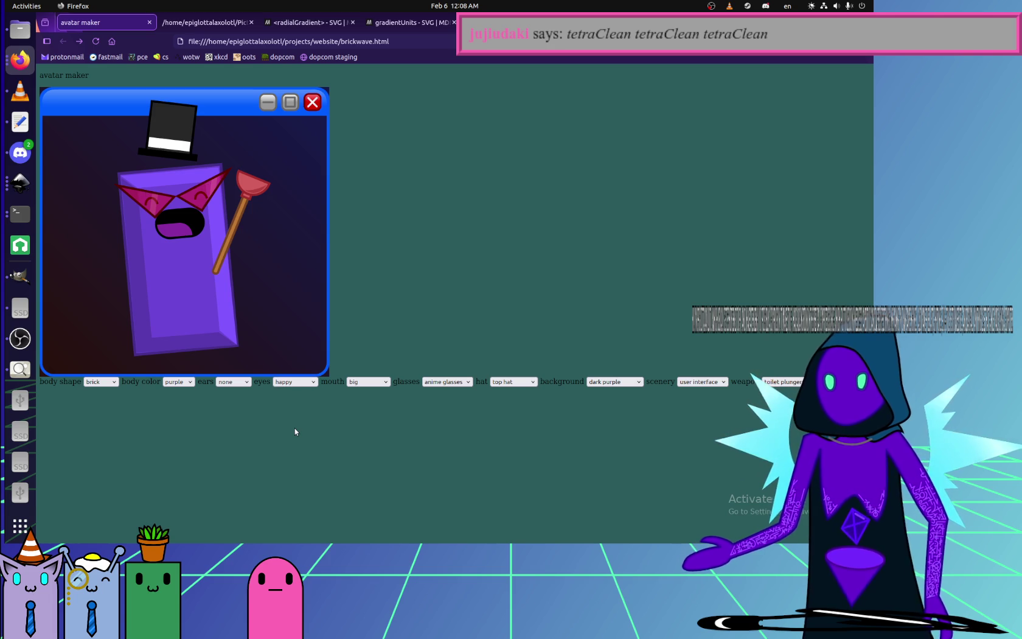
click(523, 382)
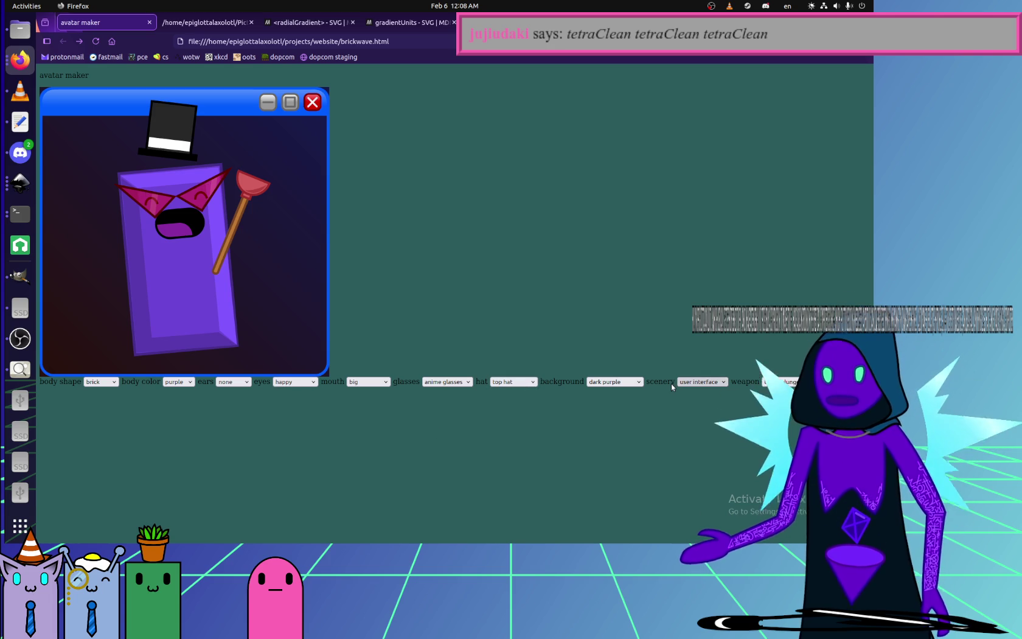
- Take a screenshot of the avatar preview and copy it to the clipboard
right_click(400, 233)
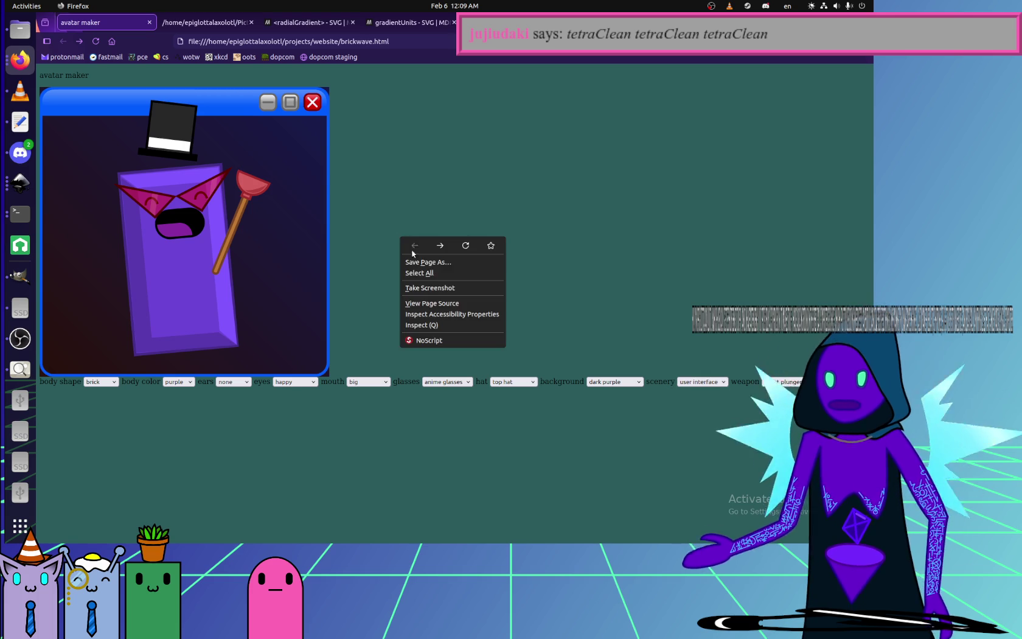
click(432, 285)
click(268, 294)
click(250, 392)
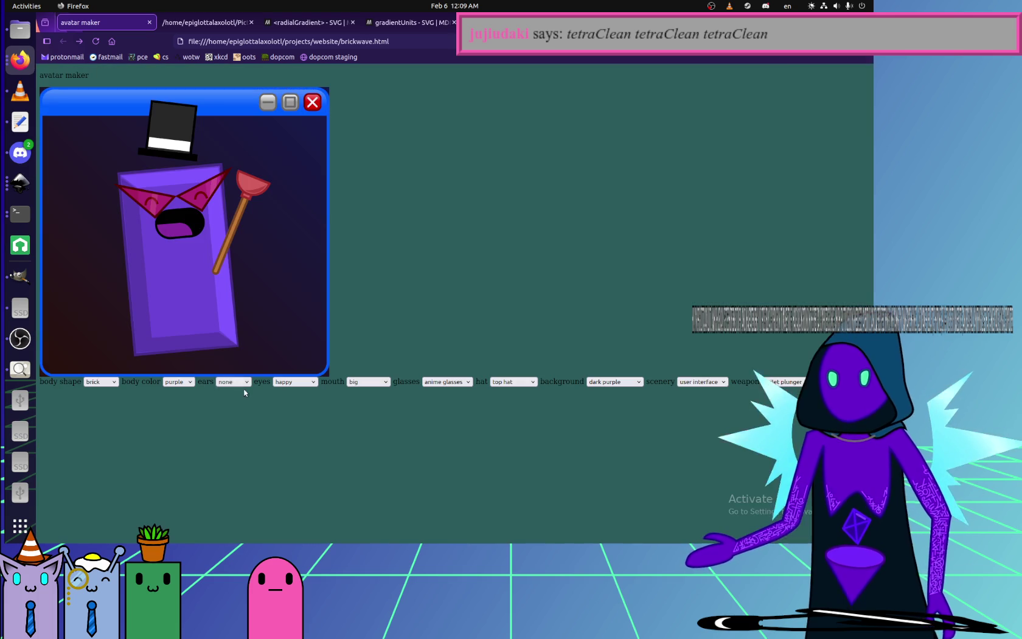
click(20, 152)
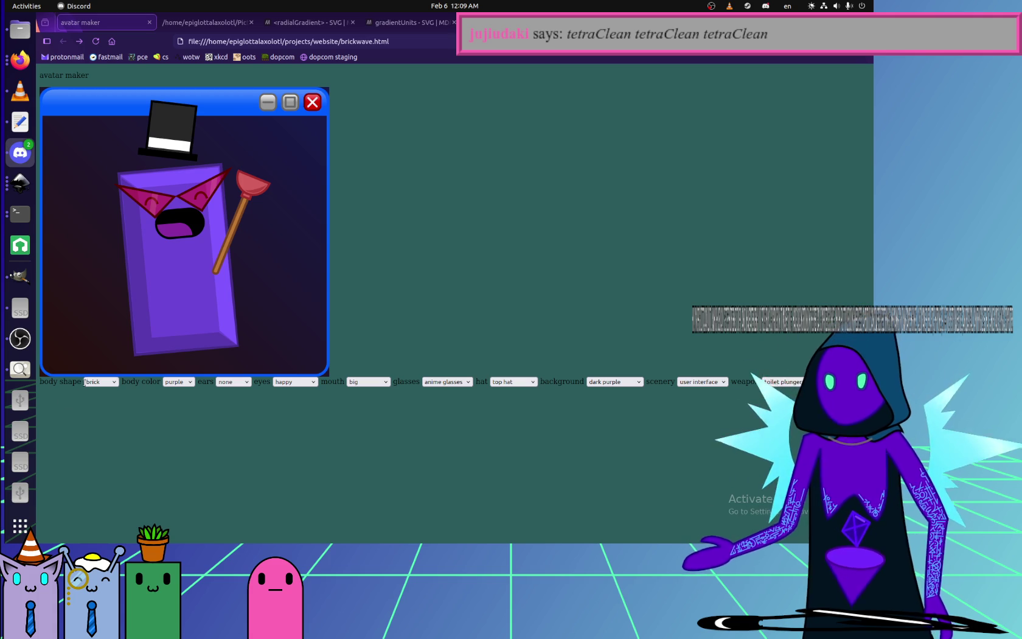
- Switch from Firefox to OBS Studio with Alt+Tab
key(alt+Tab)
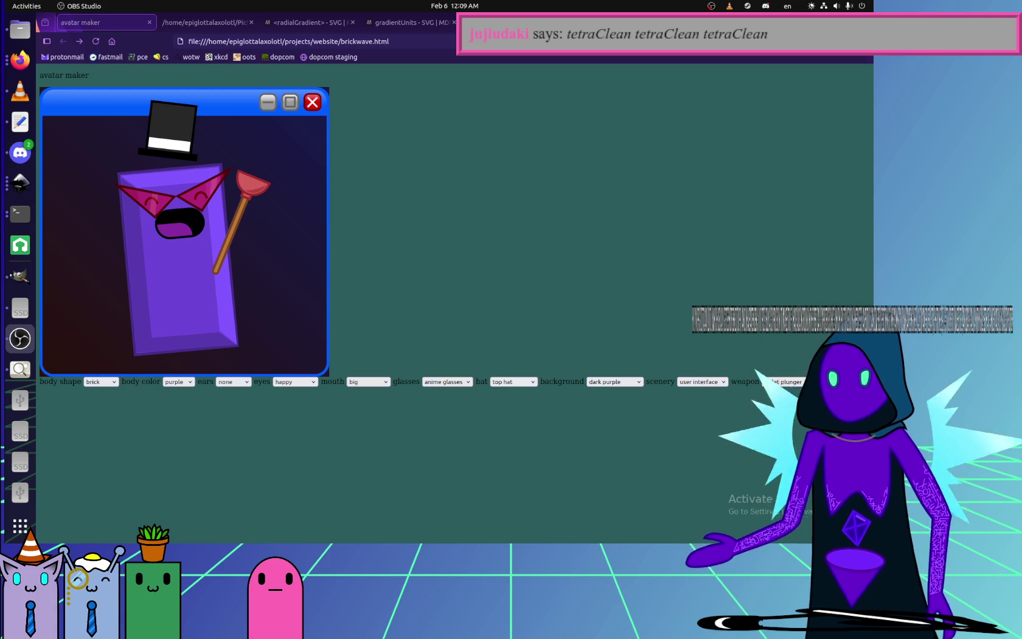